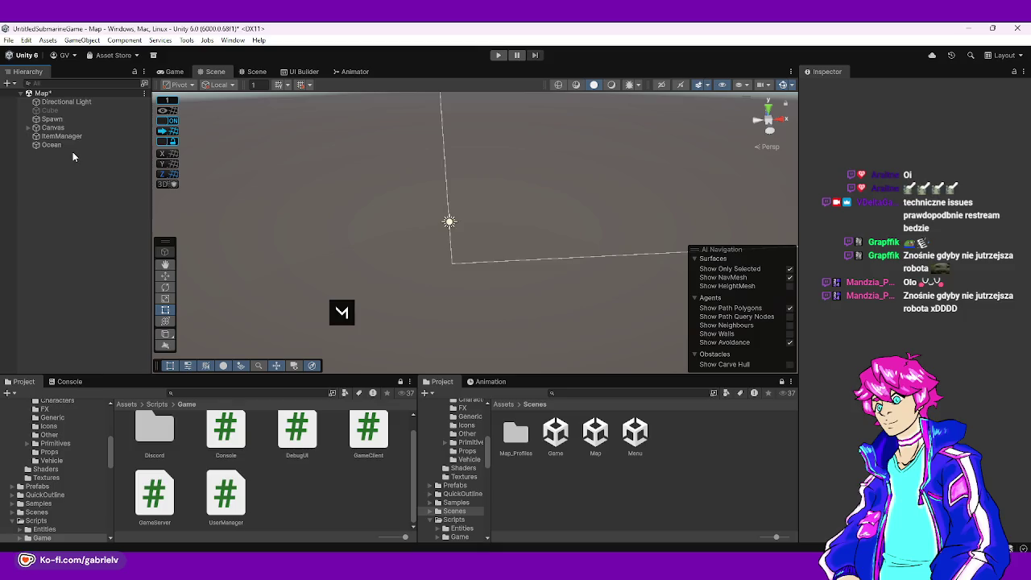
# - Save the Map scene and enter Play mode to test the game
pyautogui.hotkey('ctrl', 's')
pyautogui.click(499, 55)
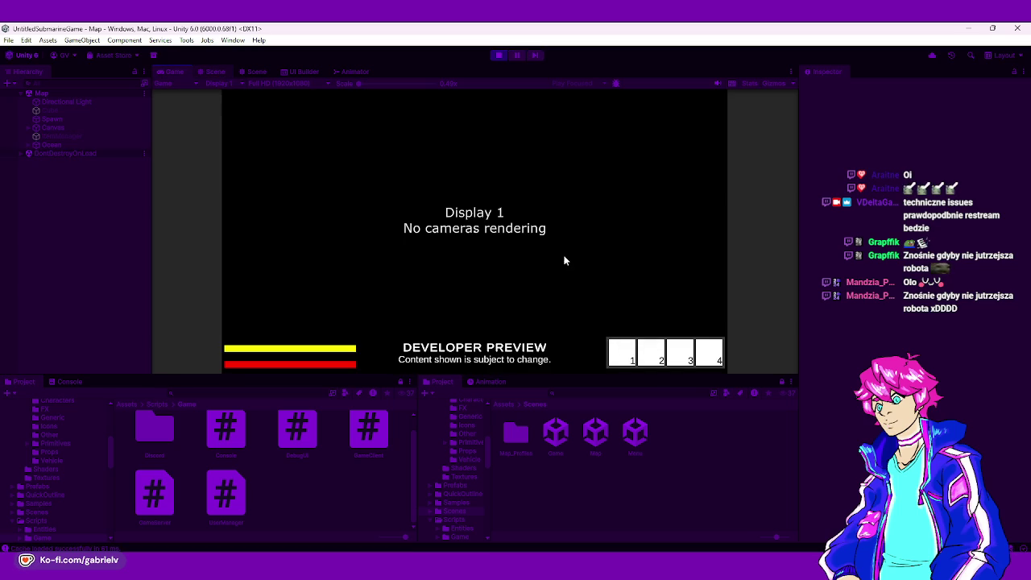
# - Switch to the Scene view and browse the Ocean's chunks, framing Chunk3_0
pyautogui.hotkey('ctrl', '1')
pyautogui.moveTo(563, 248)
pyautogui.mouseDown()
pyautogui.moveTo(609, 215)
pyautogui.moveTo(727, 202)
pyautogui.moveTo(543, 342)
pyautogui.moveTo(741, 215)
pyautogui.moveTo(681, 233)
pyautogui.mouseUp()
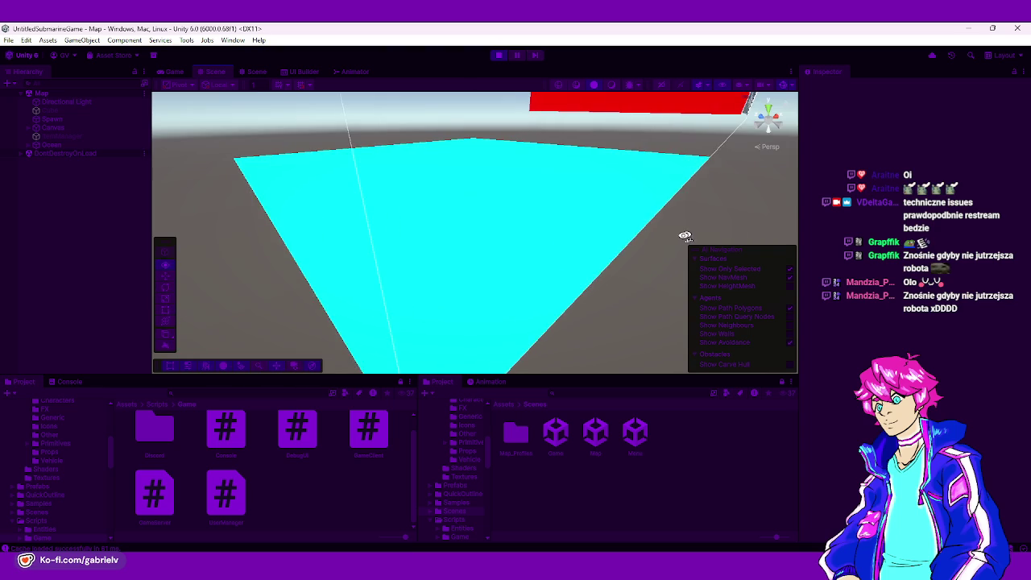
pyautogui.click(479, 305)
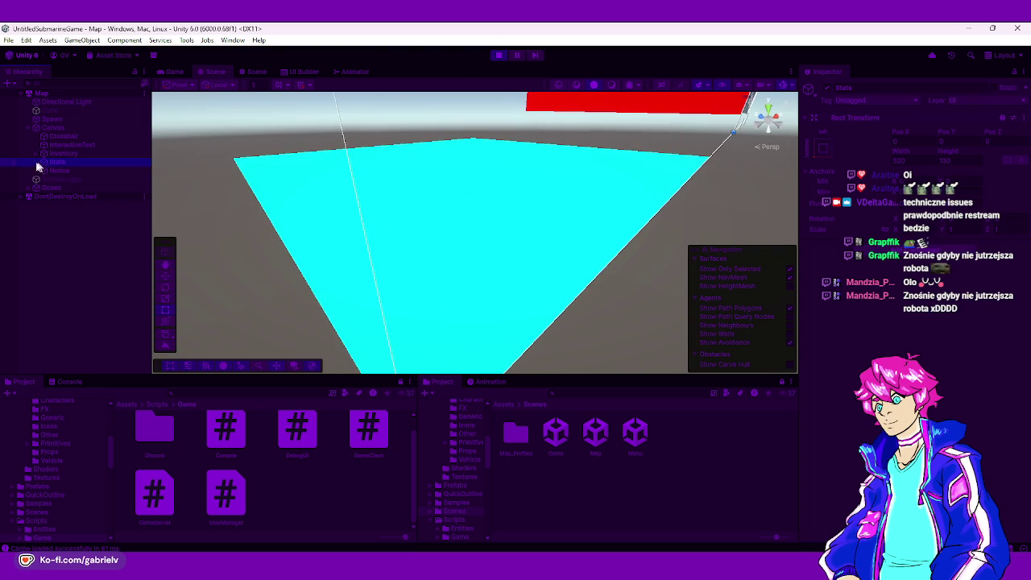
pyautogui.click(29, 186)
pyautogui.click(37, 187)
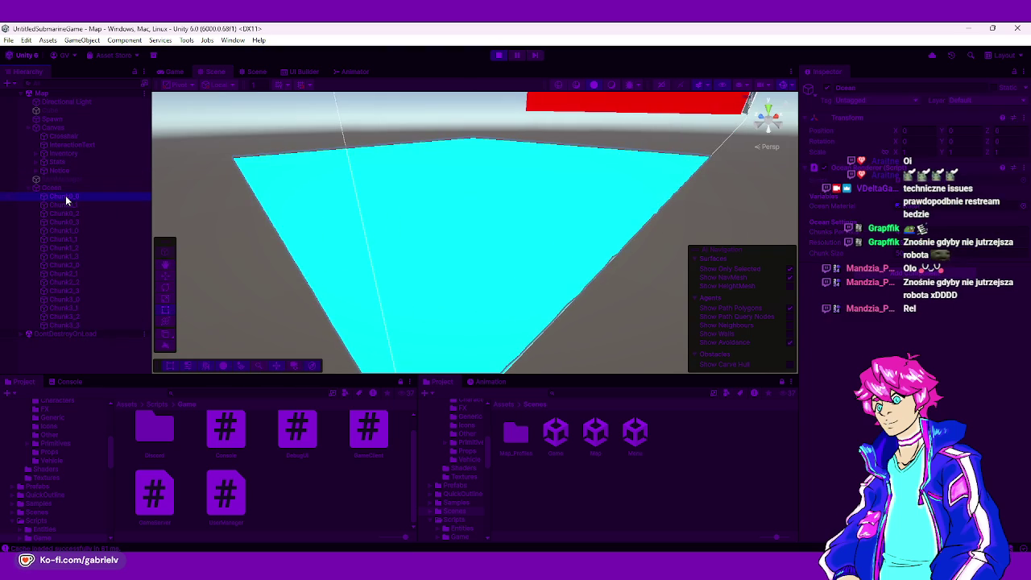
pyautogui.press('Down')
pyautogui.press('Down')
pyautogui.press('Down')
pyautogui.press('Down')
pyautogui.press('Down')
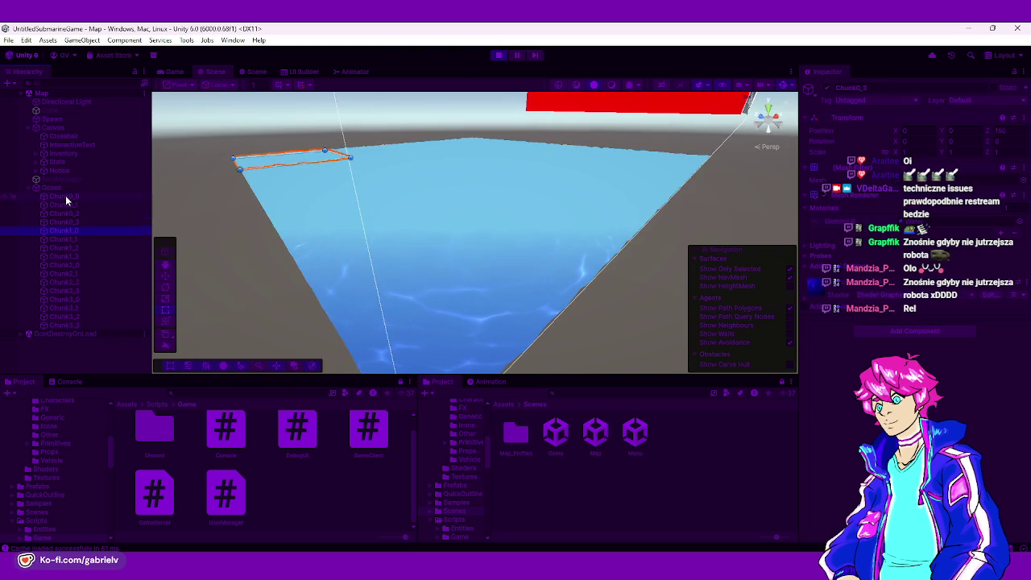
pyautogui.press('Down')
pyautogui.press('Down')
pyautogui.press('Down')
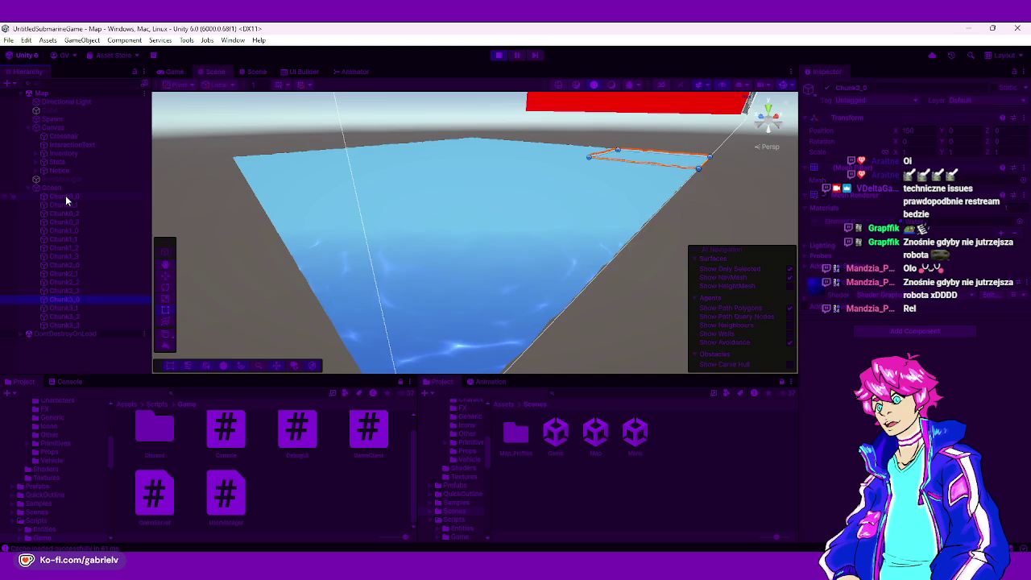
pyautogui.press('f')
# - Select and frame the Chunk0_0 water chunk from a low angle
pyautogui.keyDown('alt'); pyautogui.moveTo(512, 318); pyautogui.dragTo(524, 225); pyautogui.keyUp('alt')
pyautogui.click(199, 200)
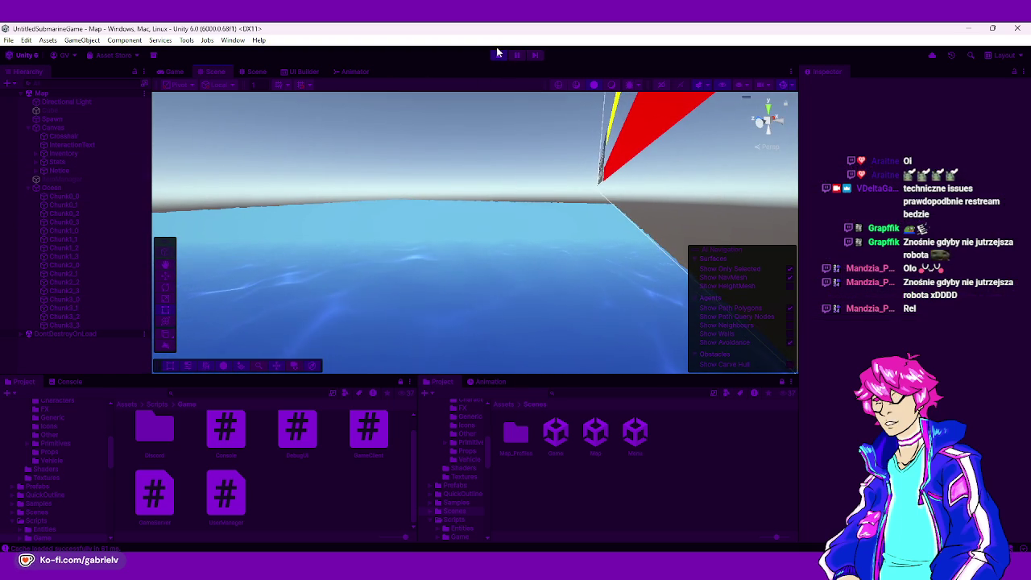
pyautogui.click(84, 194)
pyautogui.press('f')
pyautogui.moveTo(551, 342)
pyautogui.keyDown('alt'); pyautogui.mouseDown()
pyautogui.moveTo(483, 87)
pyautogui.moveTo(506, 175)
pyautogui.moveTo(322, 223)
pyautogui.moveTo(116, 228)
pyautogui.mouseUp(); pyautogui.keyUp('alt')
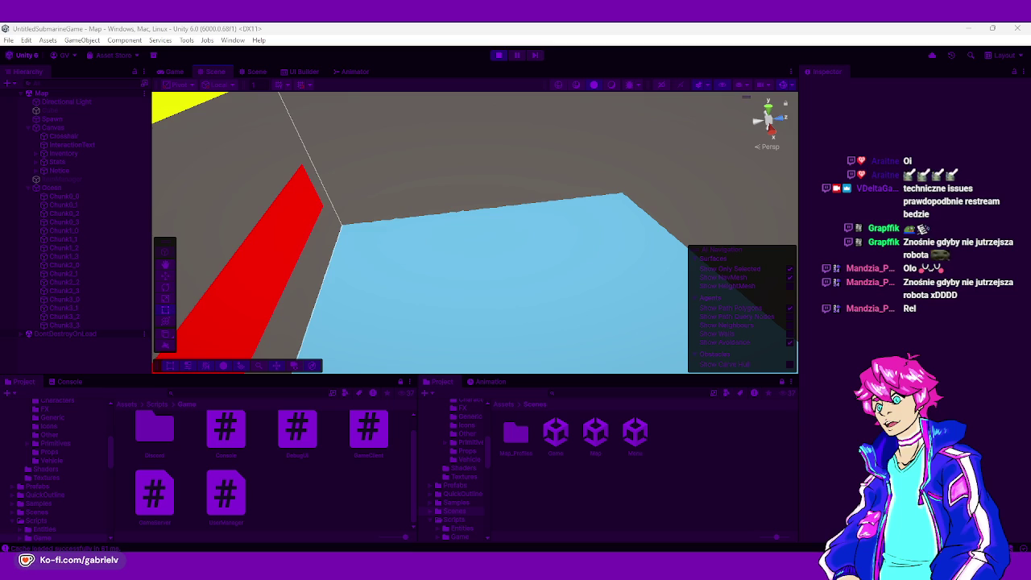
pyautogui.moveTo(355, 252)
pyautogui.mouseDown()
pyautogui.moveTo(409, 288)
pyautogui.moveTo(380, 265)
pyautogui.moveTo(339, 321)
pyautogui.mouseUp()
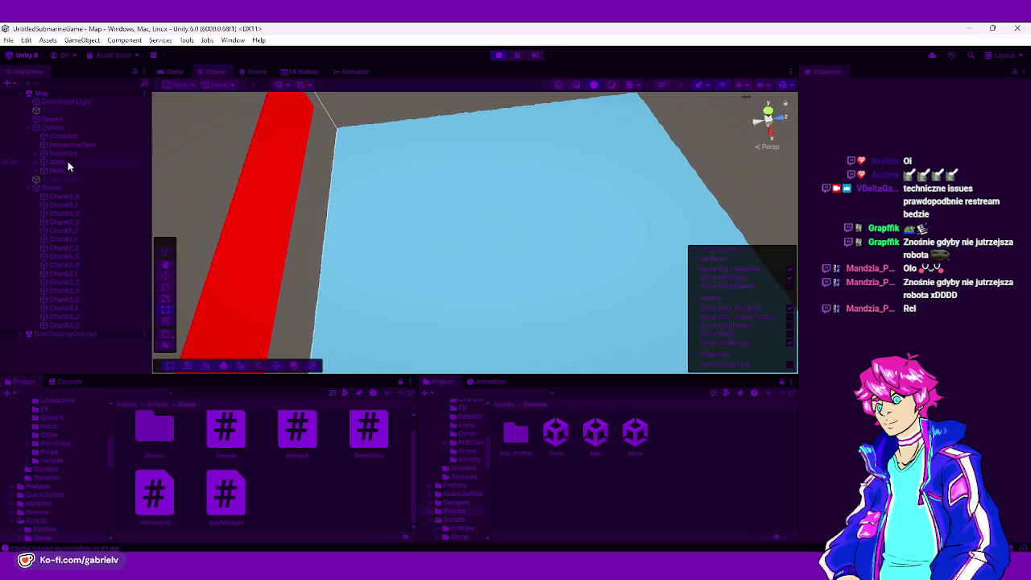
# - Drag the Spawn point from the wall corner out over the middle of the ocean
pyautogui.click(57, 121)
pyautogui.moveTo(256, 205)
pyautogui.mouseDown()
pyautogui.moveTo(403, 237)
pyautogui.moveTo(128, 154)
pyautogui.moveTo(159, 165)
pyautogui.mouseUp()
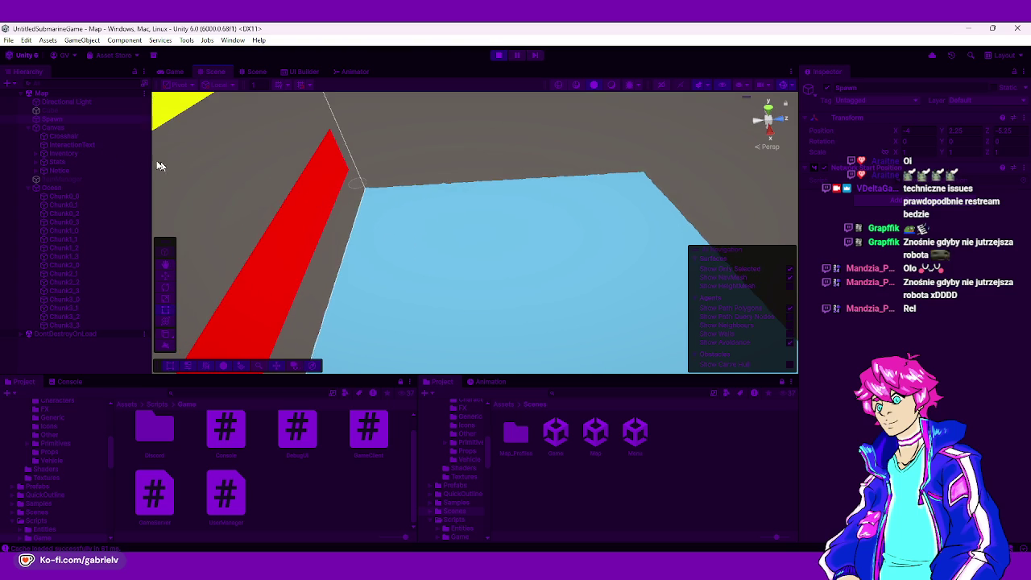
pyautogui.moveTo(359, 194)
pyautogui.mouseDown()
pyautogui.moveTo(499, 296)
pyautogui.moveTo(581, 299)
pyautogui.mouseUp()
pyautogui.press('f')
pyautogui.moveTo(690, 357)
pyautogui.mouseDown()
pyautogui.moveTo(644, 315)
pyautogui.moveTo(397, 275)
pyautogui.mouseUp()
pyautogui.click(417, 260)
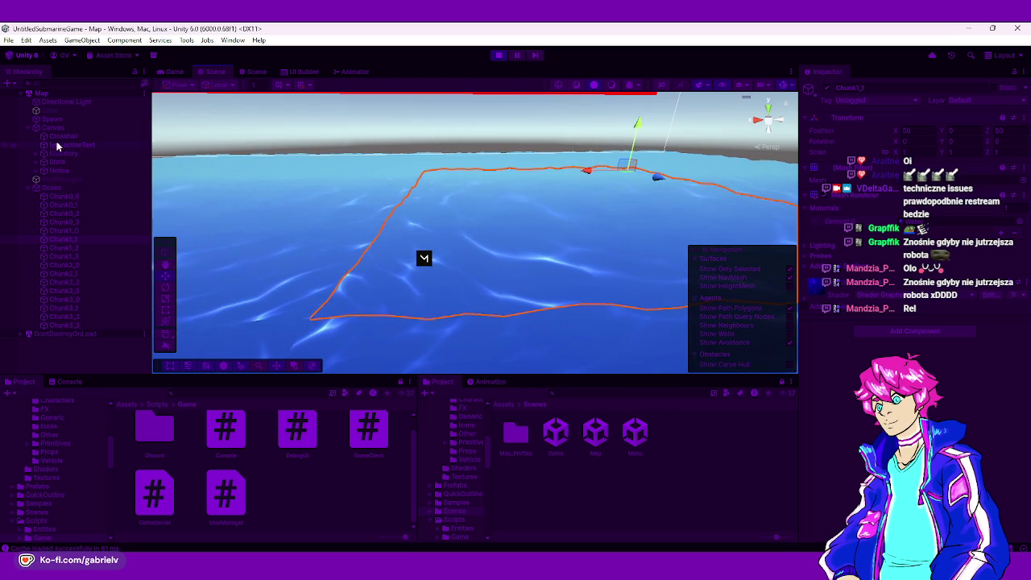
# - Set Spawn's position to X 96, Y 4, Z 100
pyautogui.click(53, 118)
pyautogui.moveTo(427, 268)
pyautogui.mouseDown()
pyautogui.moveTo(368, 311)
pyautogui.moveTo(371, 264)
pyautogui.mouseUp()
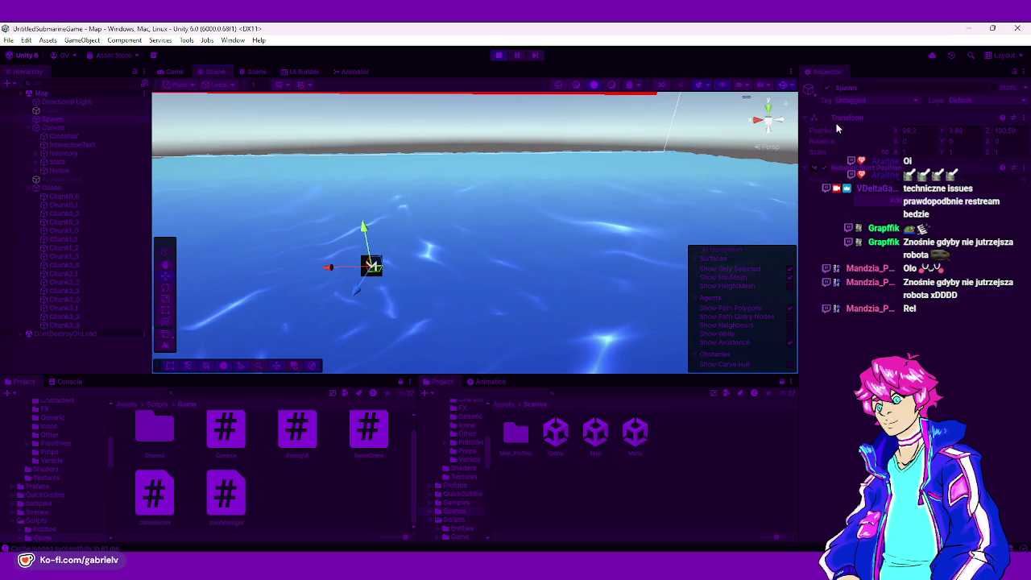
pyautogui.click(922, 133)
pyautogui.write('88')
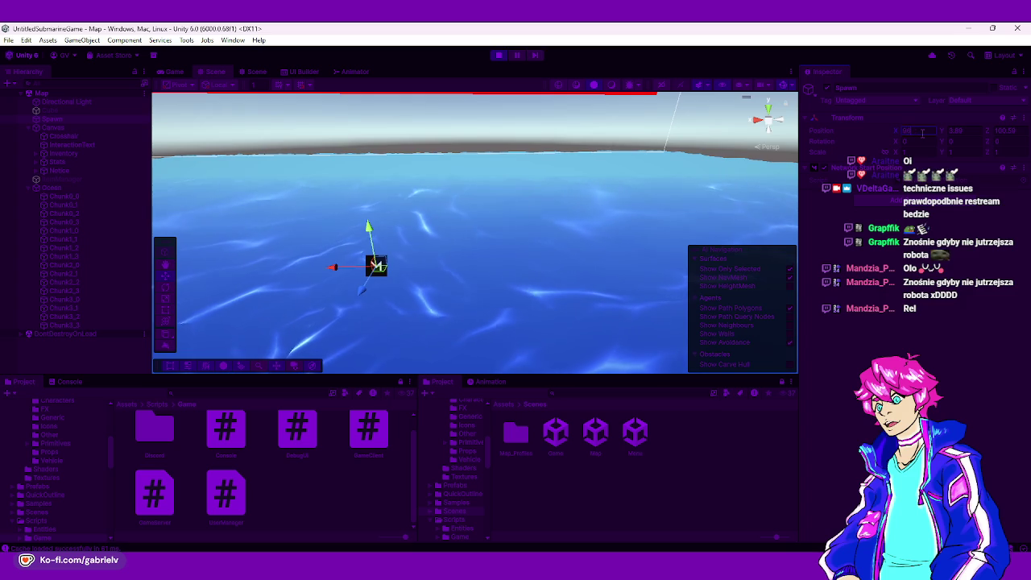
pyautogui.click(975, 130)
pyautogui.write('4')
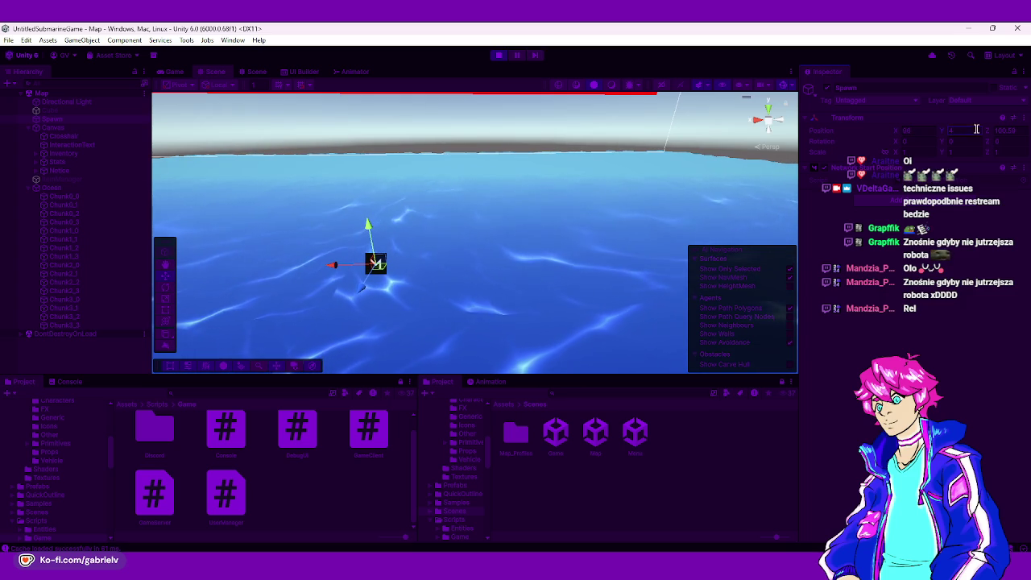
pyautogui.click(1018, 130)
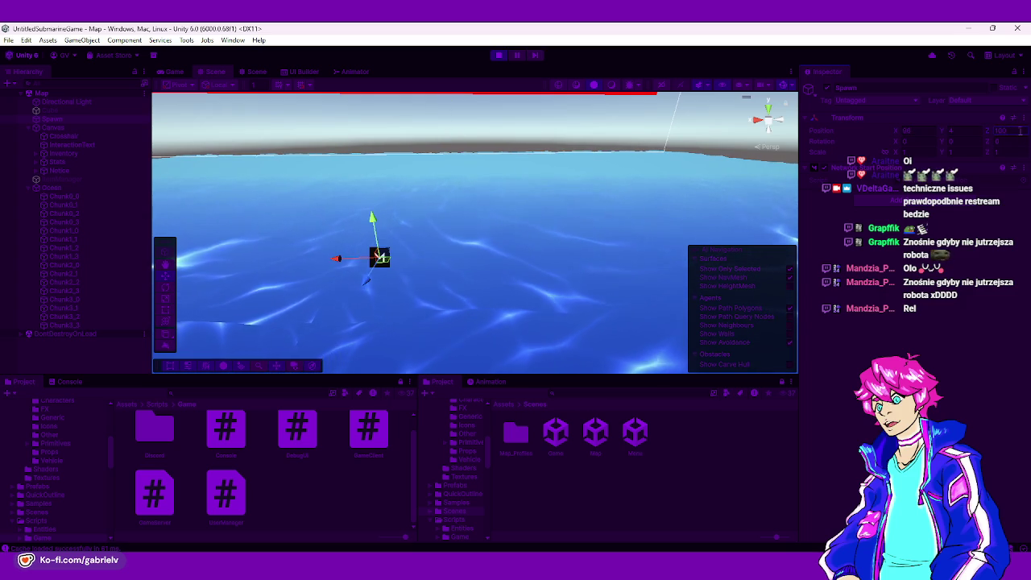
# - Copy Spawn's Transform position and stop the play test
pyautogui.rightClick(832, 118)
pyautogui.moveTo(886, 205)
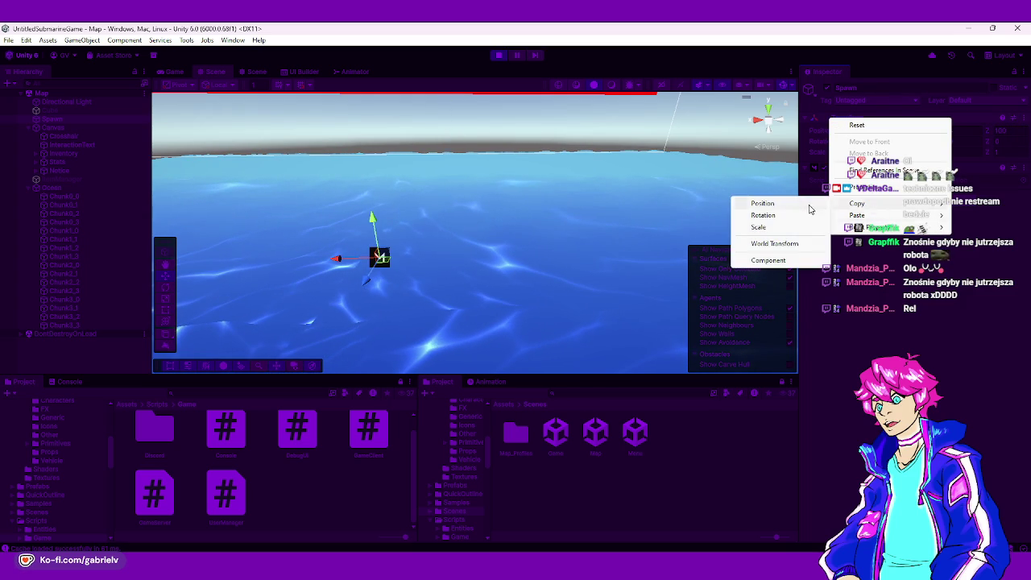
pyautogui.click(761, 202)
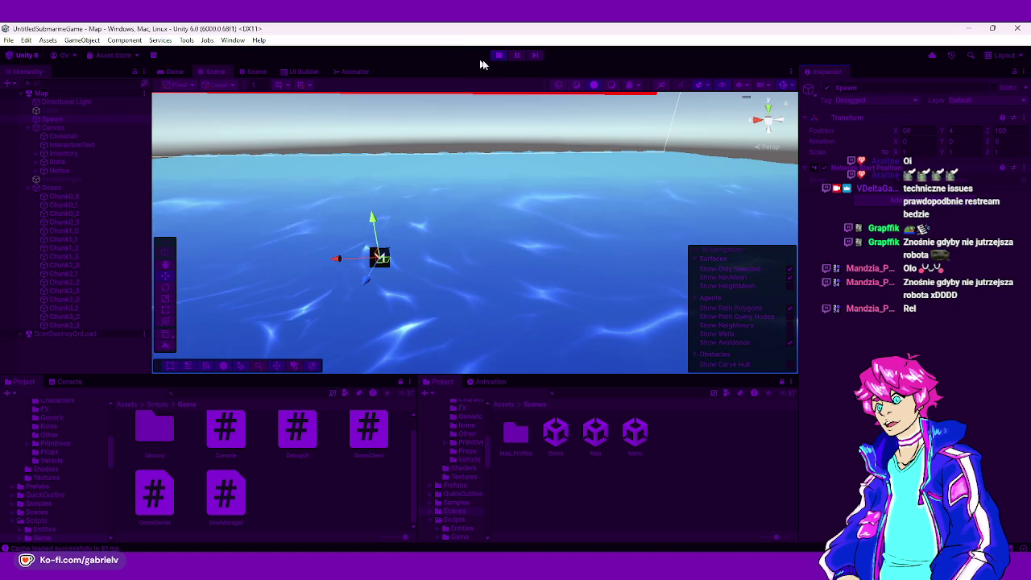
pyautogui.click(498, 54)
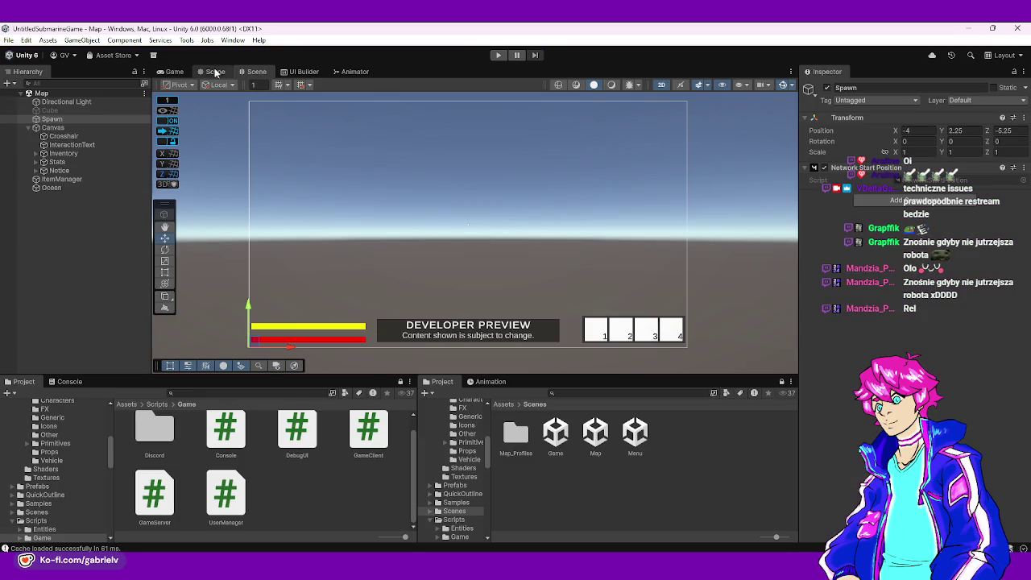
# - Paste the copied position onto Spawn and save the Map scene
pyautogui.click(216, 73)
pyautogui.rightClick(832, 118)
pyautogui.moveTo(858, 216)
pyautogui.click(782, 214)
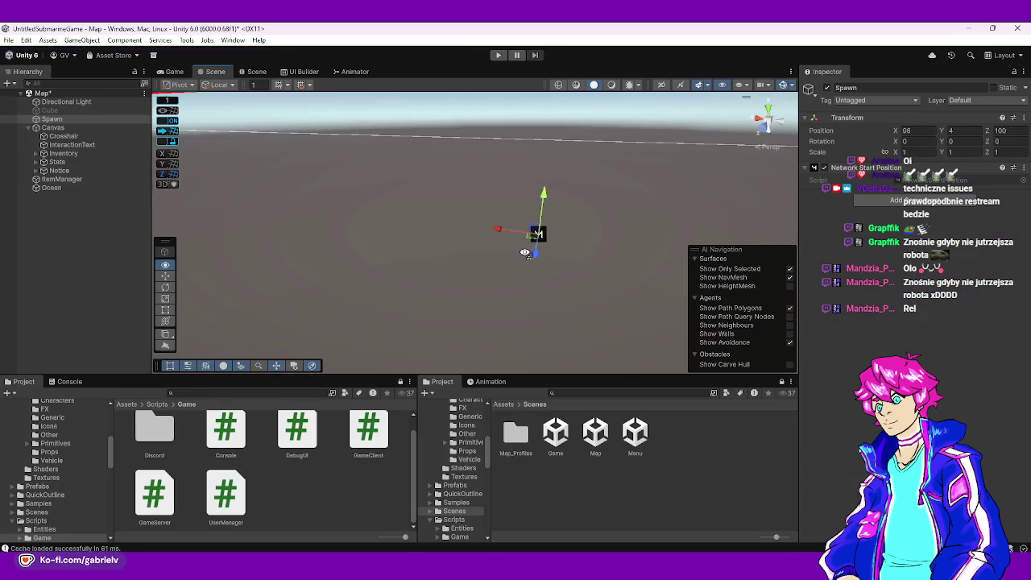
pyautogui.click(531, 253)
pyautogui.hotkey('ctrl', 's')
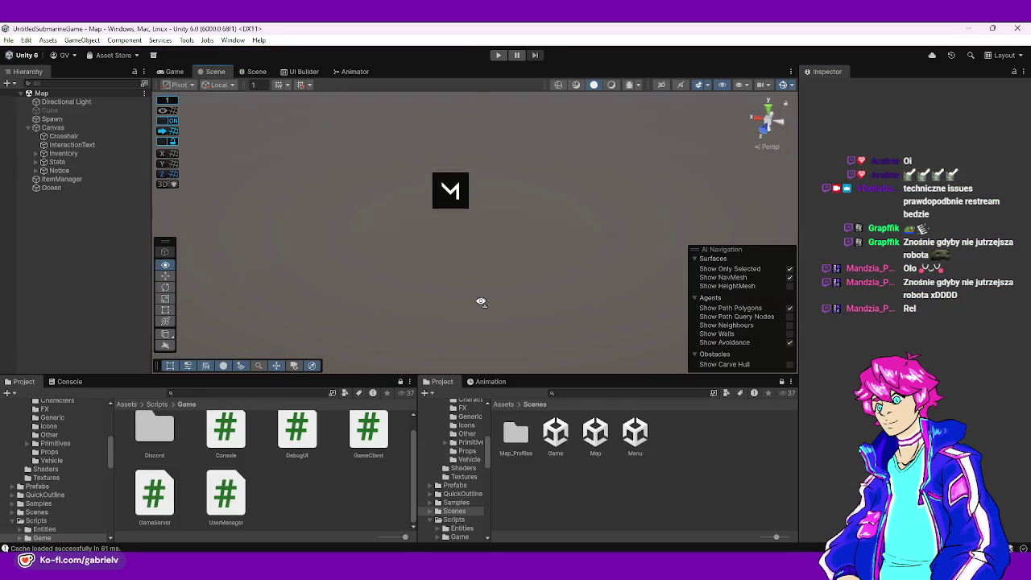
# - Paste the copied position onto the red Cube and lower it to height 2
pyautogui.moveTo(481, 302); pyautogui.dragTo(481, 197)
pyautogui.click(84, 110)
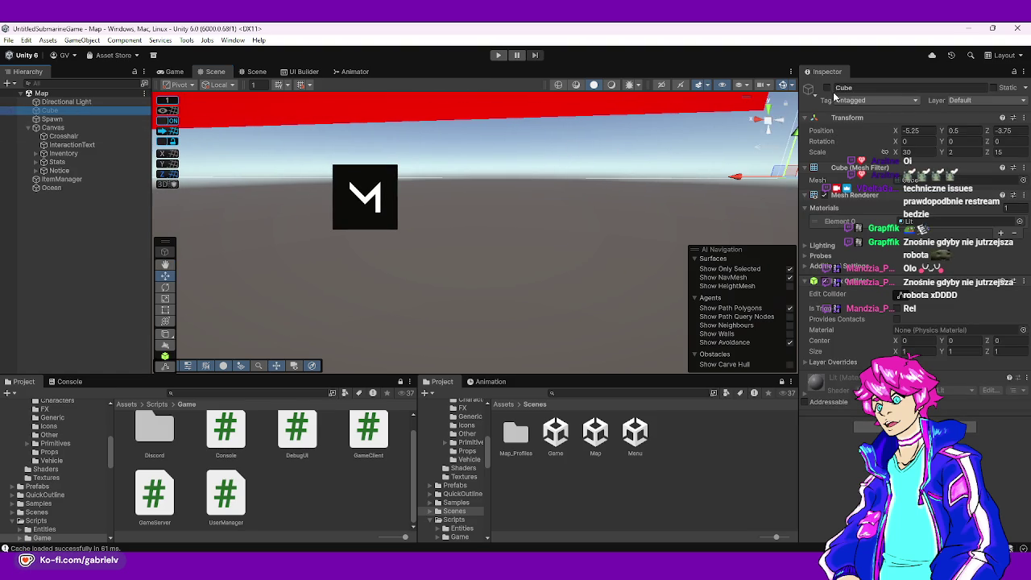
pyautogui.press('f')
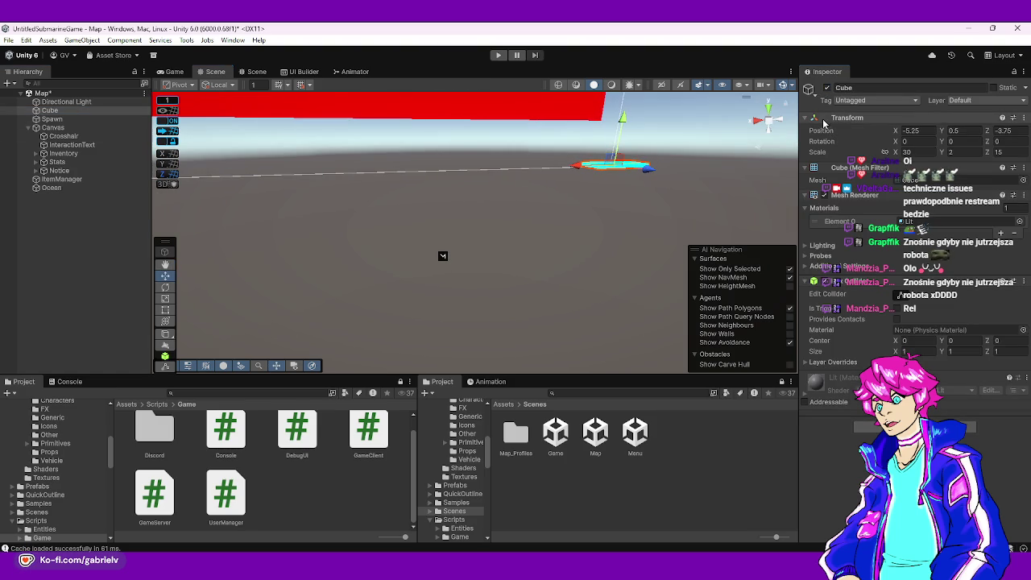
pyautogui.rightClick(824, 122)
pyautogui.moveTo(838, 214)
pyautogui.click(774, 218)
pyautogui.moveTo(441, 218); pyautogui.dragTo(442, 233)
pyautogui.hotkey('ctrl', 'z')
# - Check Spawn's placement, dismiss the shortcut conflict warning, and open the Menu scene
pyautogui.moveTo(499, 217)
pyautogui.mouseDown()
pyautogui.moveTo(495, 256)
pyautogui.moveTo(385, 172)
pyautogui.moveTo(382, 150)
pyautogui.mouseUp()
pyautogui.click(382, 150)
pyautogui.press('f')
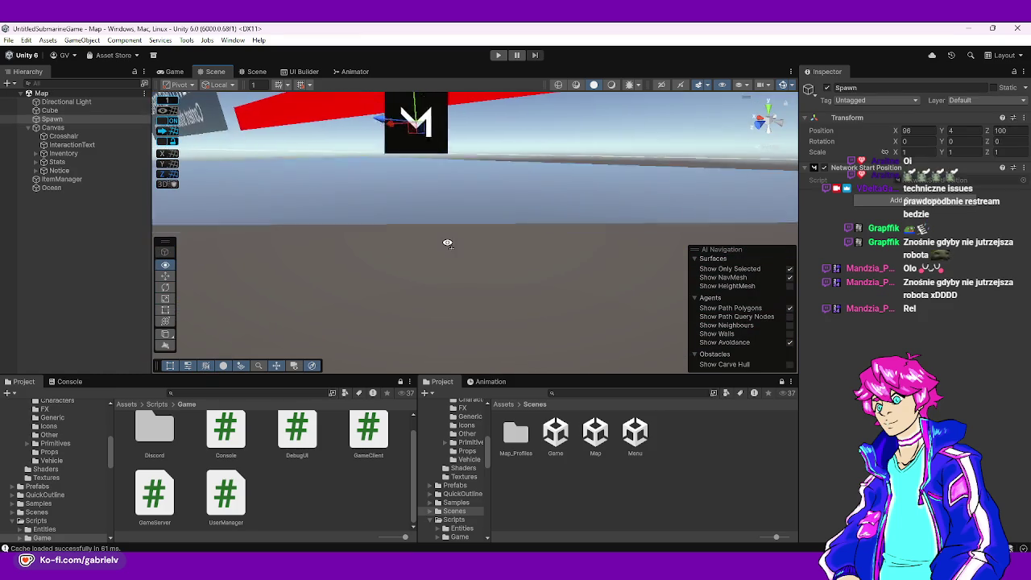
pyautogui.click(435, 141)
pyautogui.moveTo(438, 137); pyautogui.dragTo(524, 266)
pyautogui.press('s')
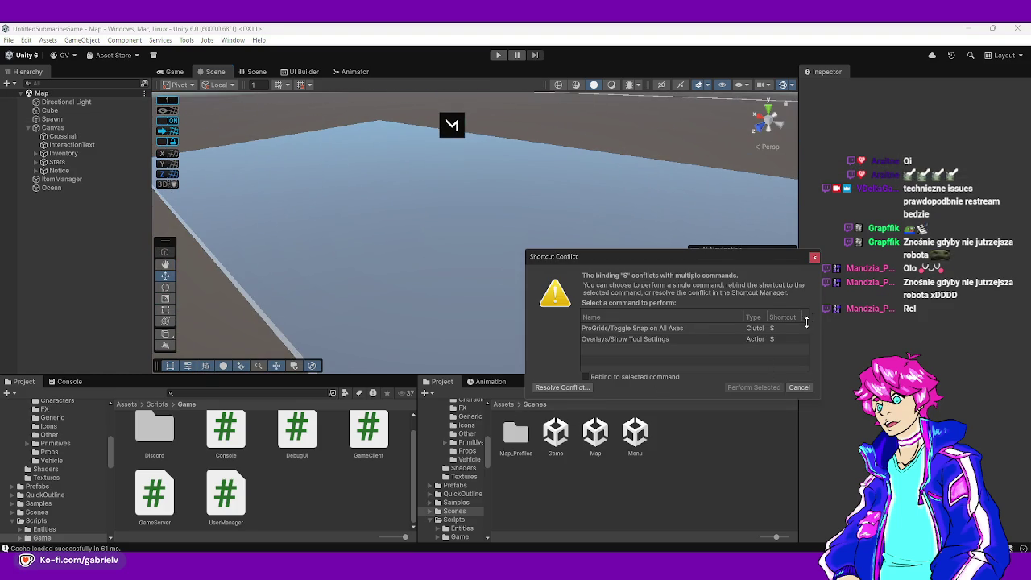
pyautogui.click(814, 257)
pyautogui.doubleClick(635, 433)
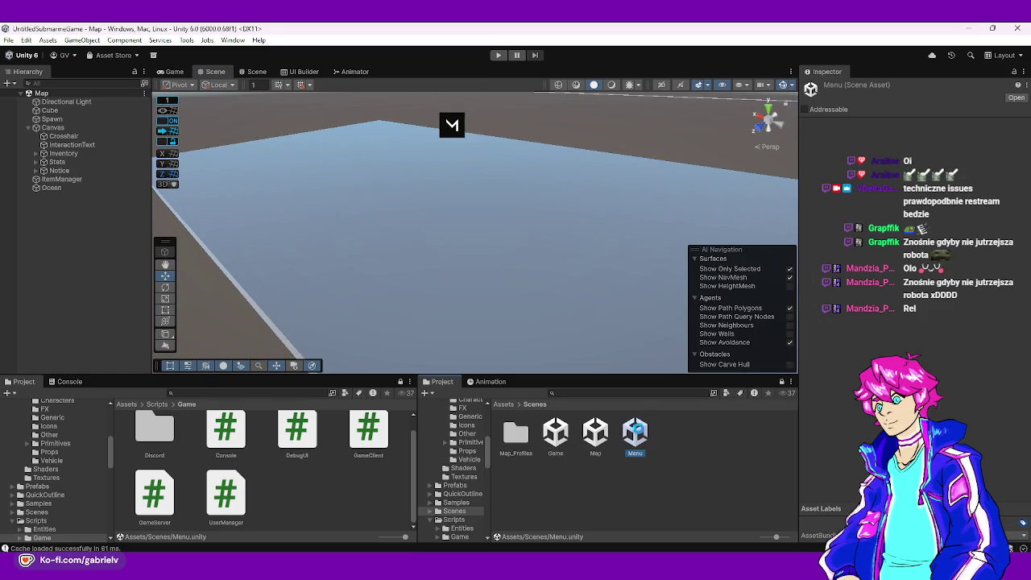
# - Play from the Menu scene, sprint off the platform into the ocean, scroll the hotbar, then stop
pyautogui.click(499, 56)
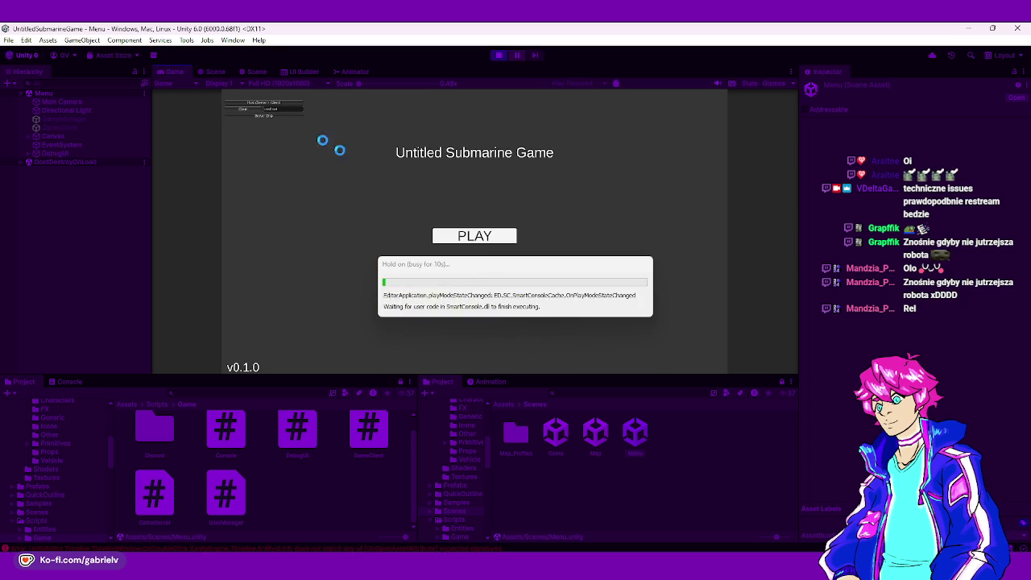
pyautogui.click(271, 103)
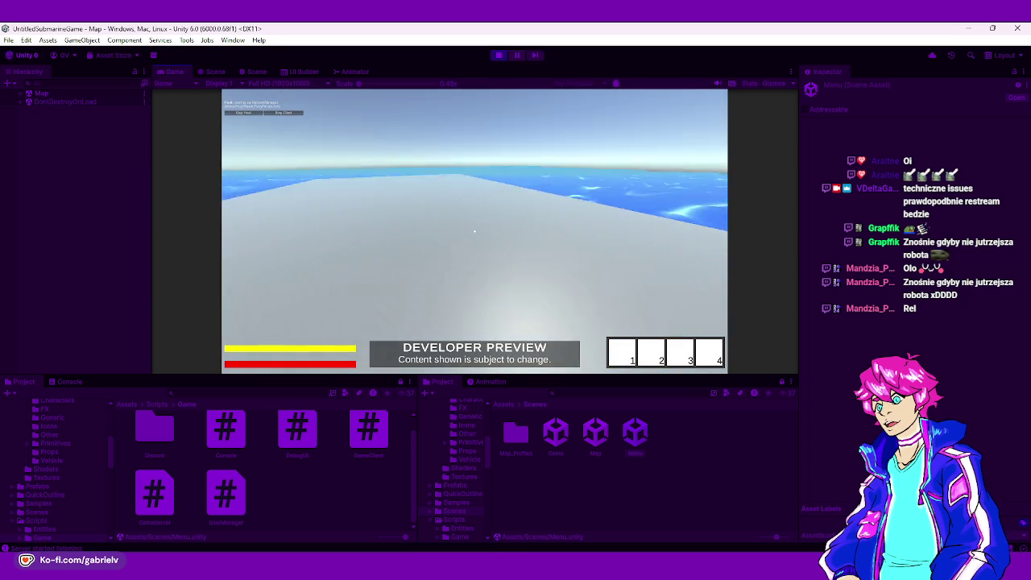
pyautogui.hotkey('shift', 'w')
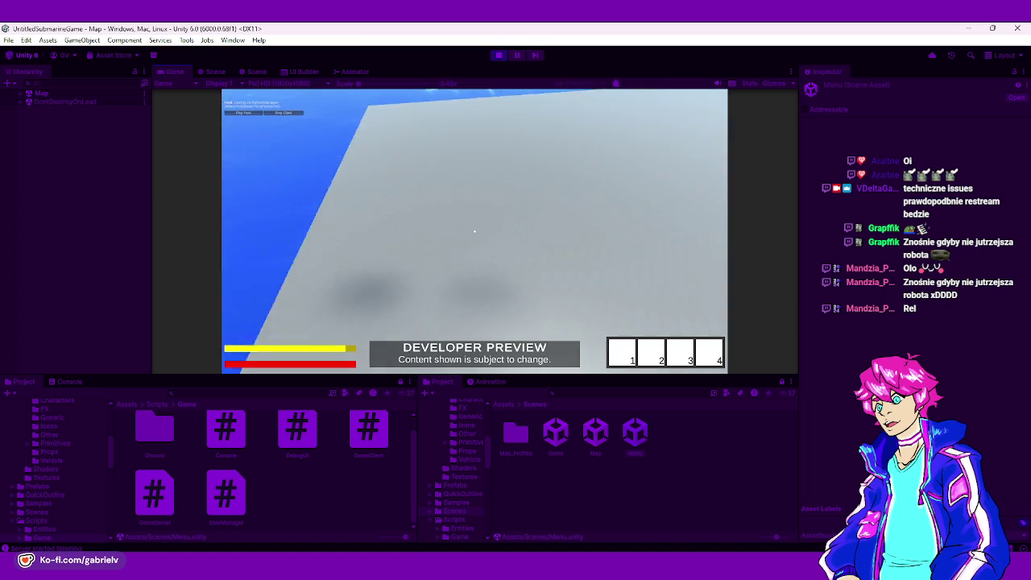
pyautogui.scroll(-5, 475, 232)
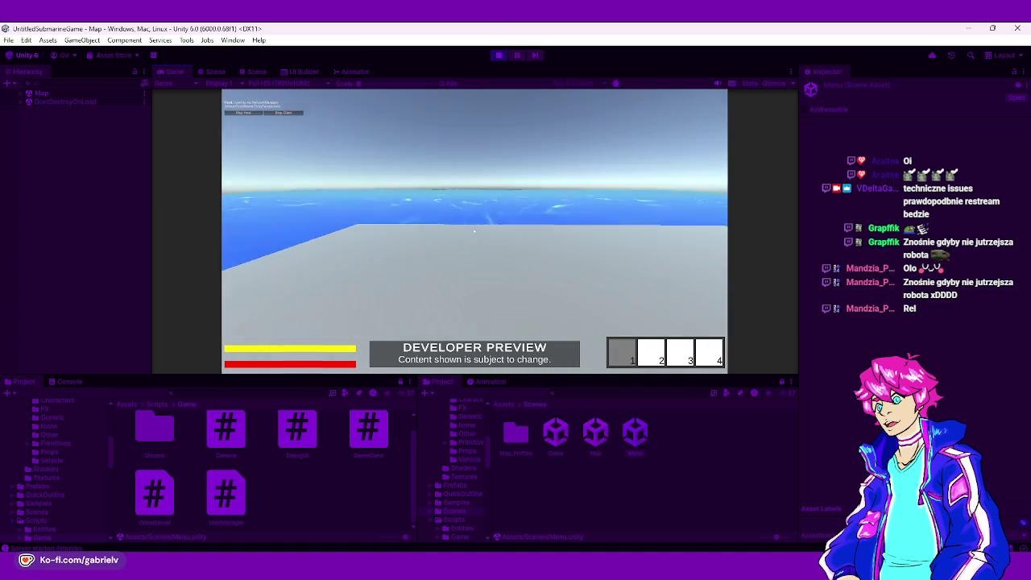
pyautogui.click(498, 56)
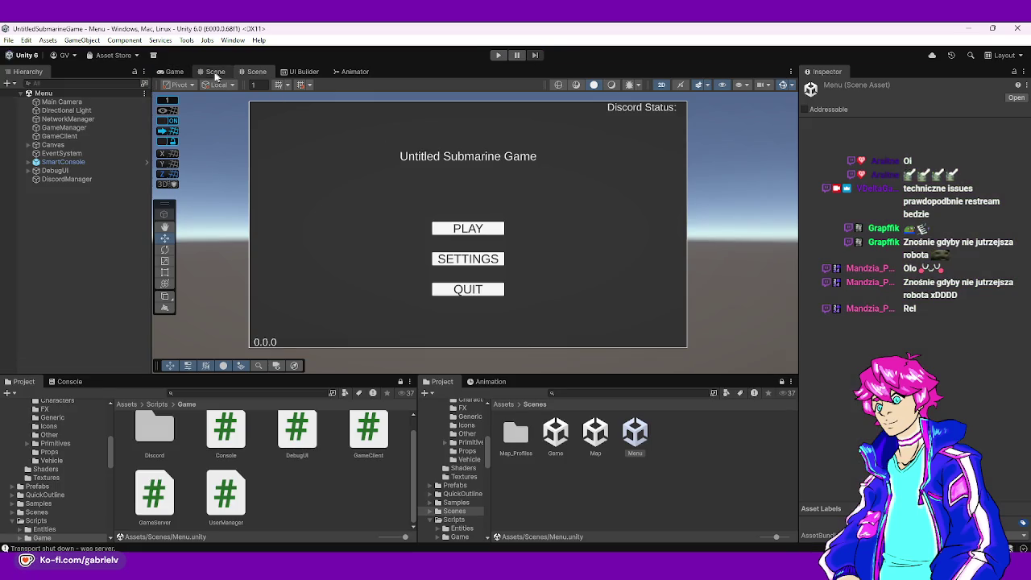
pyautogui.click(215, 72)
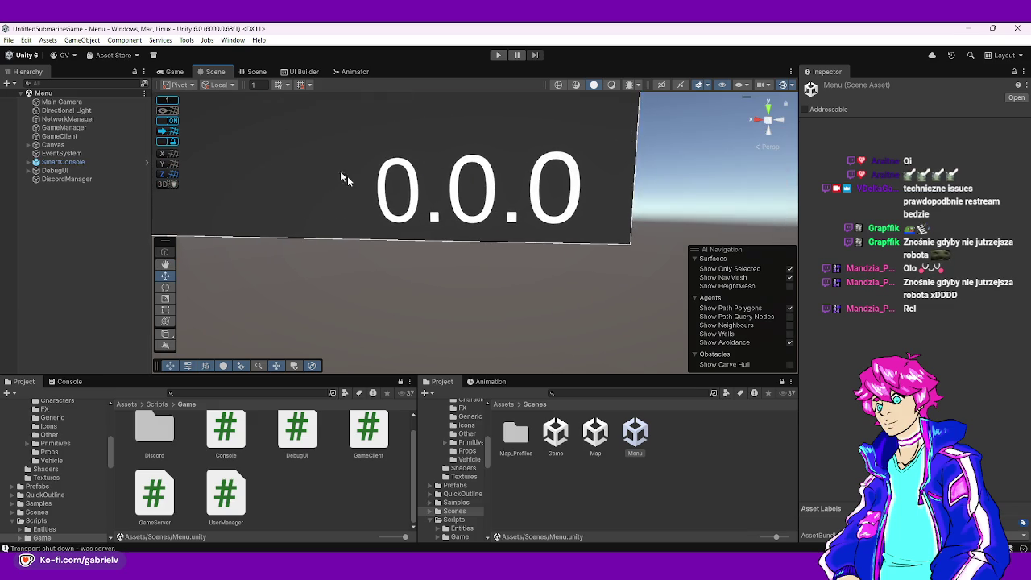
# - Reopen the Map scene in the 3D Scene view and select Spawn
pyautogui.press('2')
pyautogui.doubleClick(597, 431)
pyautogui.click(215, 71)
pyautogui.moveTo(410, 189)
pyautogui.mouseDown()
pyautogui.moveTo(396, 269)
pyautogui.moveTo(437, 337)
pyautogui.moveTo(355, 266)
pyautogui.moveTo(456, 308)
pyautogui.moveTo(438, 320)
pyautogui.mouseUp()
pyautogui.click(51, 119)
pyautogui.click(127, 405)
# - Orbit around the scene, opening the Hierarchy's create menu without adding anything
pyautogui.moveTo(486, 278); pyautogui.dragTo(477, 258)
pyautogui.rightClick(97, 182)
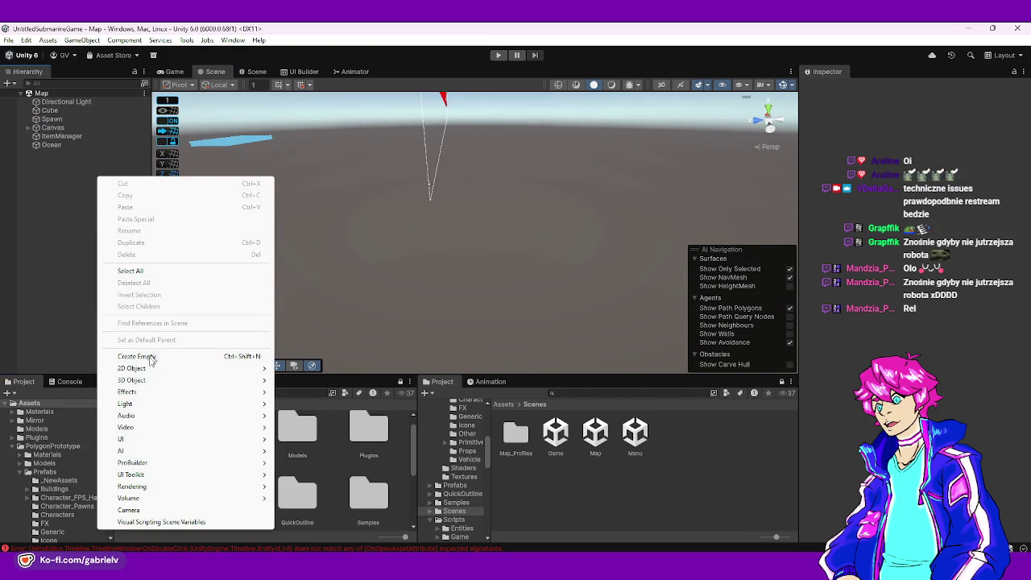
pyautogui.moveTo(196, 384)
pyautogui.moveTo(407, 348)
pyautogui.mouseDown()
pyautogui.moveTo(396, 269)
pyautogui.moveTo(409, 244)
pyautogui.moveTo(425, 257)
pyautogui.moveTo(460, 247)
pyautogui.moveTo(456, 269)
pyautogui.moveTo(113, 198)
pyautogui.mouseUp()
pyautogui.rightClick(76, 190)
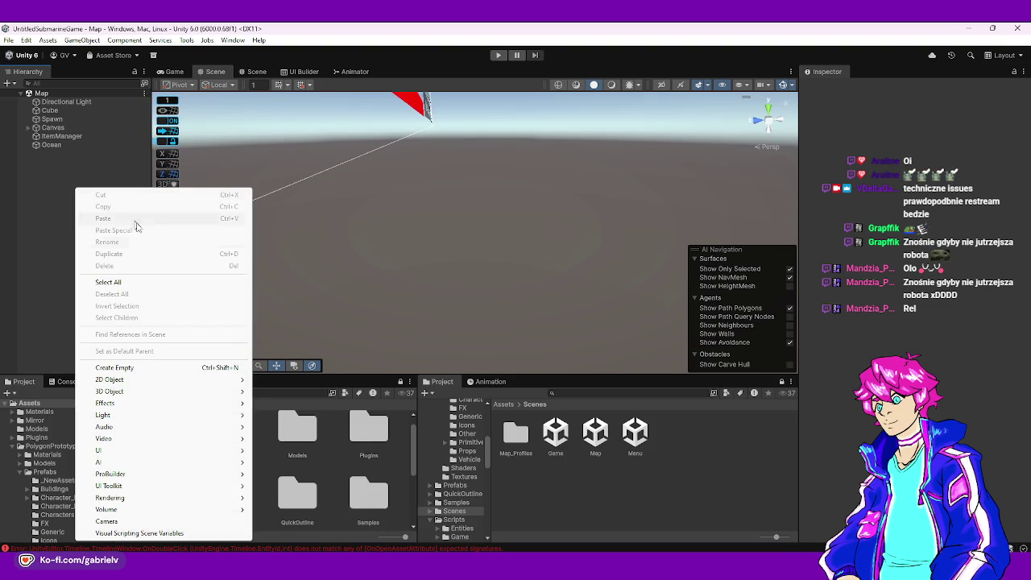
pyautogui.moveTo(121, 391)
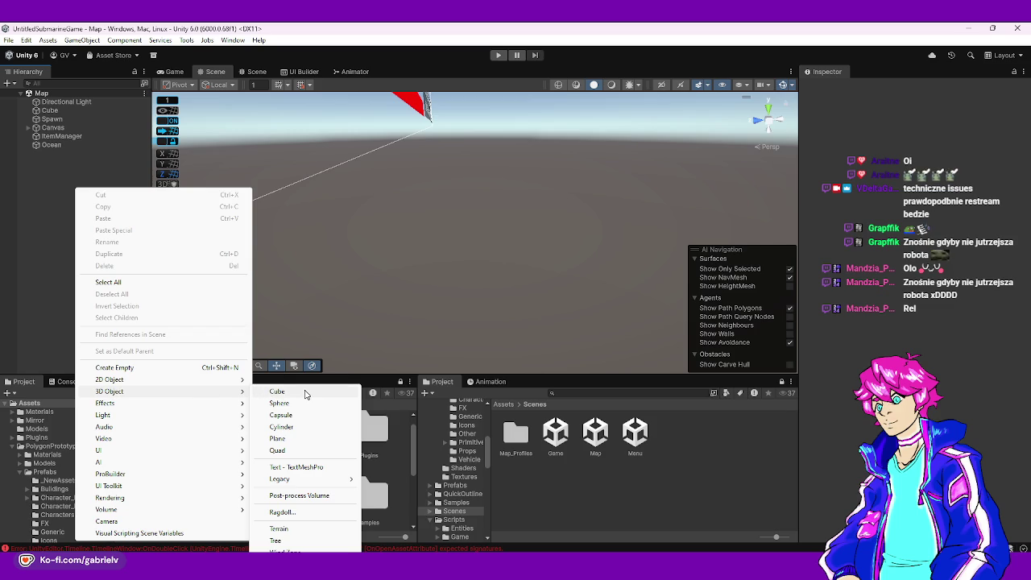
pyautogui.moveTo(430, 310)
pyautogui.mouseDown()
pyautogui.moveTo(415, 258)
pyautogui.moveTo(341, 218)
pyautogui.moveTo(317, 185)
pyautogui.moveTo(372, 204)
pyautogui.moveTo(460, 299)
pyautogui.moveTo(645, 276)
pyautogui.moveTo(615, 294)
pyautogui.mouseUp()
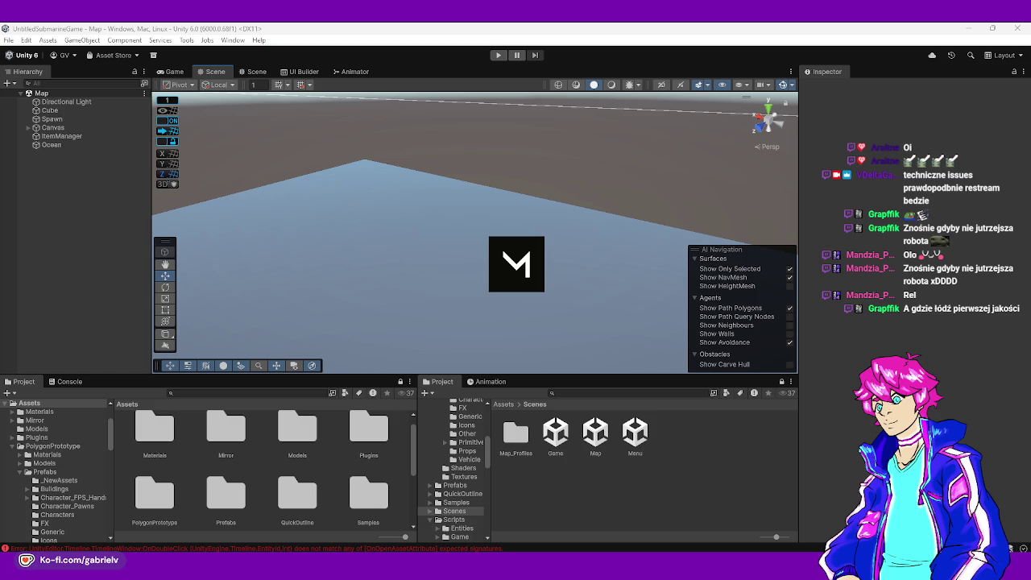
# - Orbit and pan toward the blue Cube slab, then select and frame it
pyautogui.moveTo(354, 232)
pyautogui.mouseDown()
pyautogui.moveTo(555, 217)
pyautogui.moveTo(528, 205)
pyautogui.mouseUp()
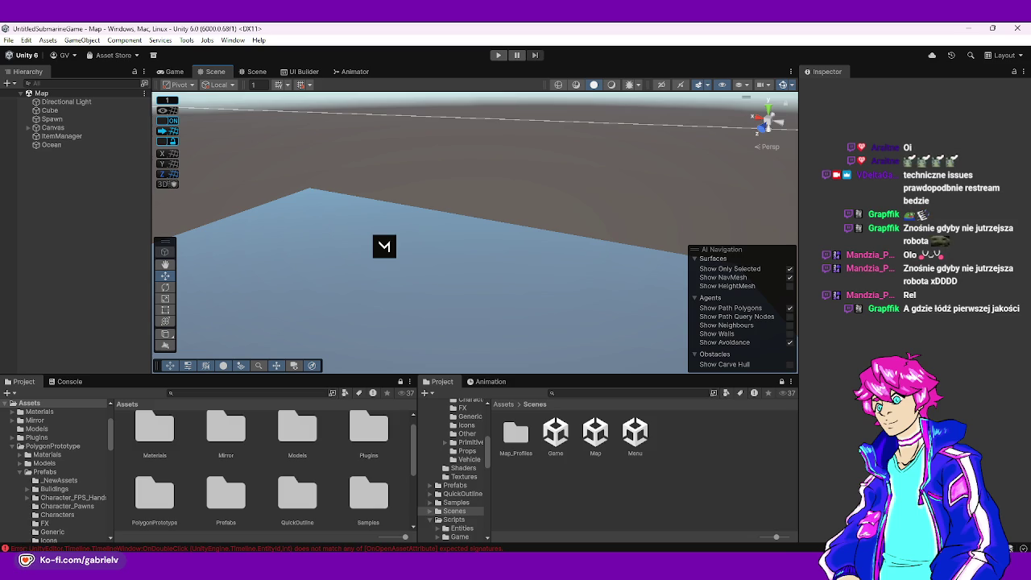
pyautogui.moveTo(289, 339)
pyautogui.mouseDown()
pyautogui.moveTo(398, 242)
pyautogui.moveTo(414, 241)
pyautogui.moveTo(256, 196)
pyautogui.mouseUp()
pyautogui.moveTo(199, 191)
pyautogui.mouseDown()
pyautogui.moveTo(124, 196)
pyautogui.moveTo(358, 249)
pyautogui.moveTo(500, 260)
pyautogui.mouseUp()
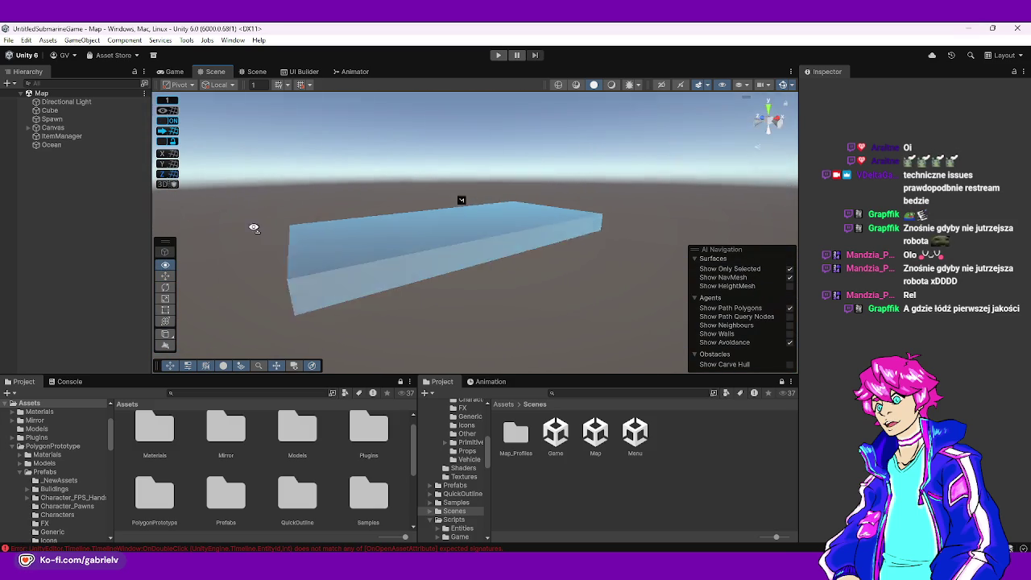
pyautogui.click(499, 260)
pyautogui.moveTo(524, 301)
pyautogui.mouseDown()
pyautogui.moveTo(529, 292)
pyautogui.moveTo(414, 288)
pyautogui.moveTo(509, 290)
pyautogui.moveTo(459, 308)
pyautogui.moveTo(438, 302)
pyautogui.moveTo(660, 292)
pyautogui.moveTo(803, 258)
pyautogui.moveTo(725, 266)
pyautogui.moveTo(582, 247)
pyautogui.mouseUp()
pyautogui.moveTo(558, 283)
pyautogui.mouseDown()
pyautogui.moveTo(531, 338)
pyautogui.moveTo(550, 229)
pyautogui.moveTo(502, 279)
pyautogui.moveTo(494, 304)
pyautogui.moveTo(638, 313)
pyautogui.moveTo(719, 300)
pyautogui.moveTo(371, 285)
pyautogui.moveTo(336, 260)
pyautogui.moveTo(359, 239)
pyautogui.moveTo(241, 229)
pyautogui.mouseUp()
pyautogui.click(530, 337)
pyautogui.press('f')
pyautogui.click(550, 235)
# - Create an empty Submarine object and copy the Cube slab's position
pyautogui.rightClick(67, 213)
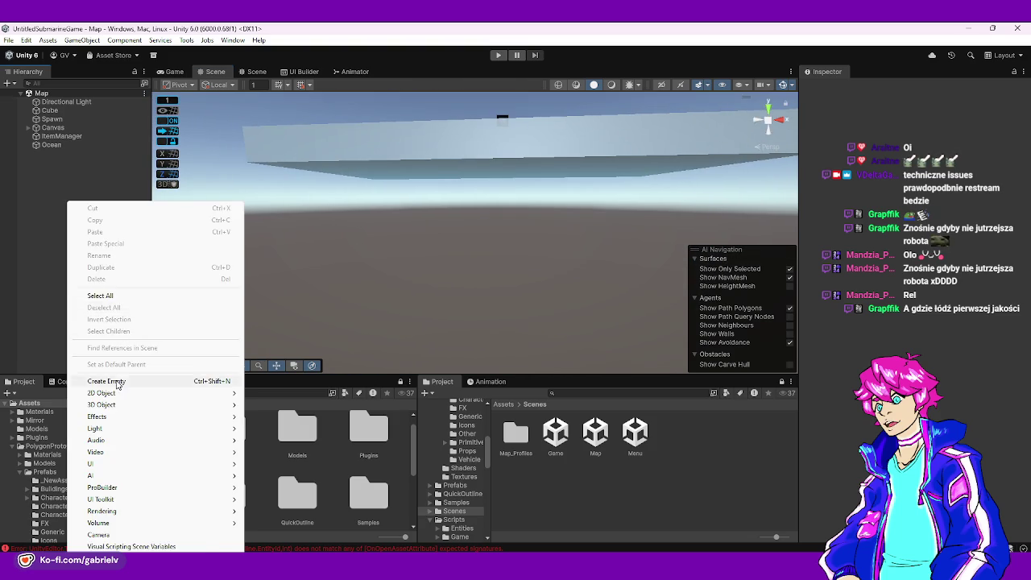
pyautogui.click(161, 381)
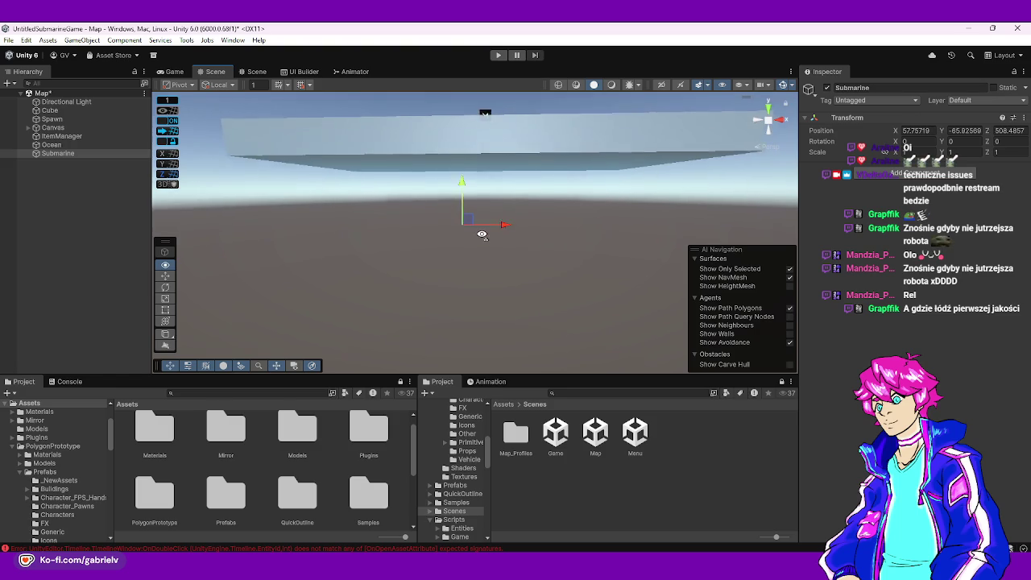
pyautogui.rightClick(835, 119)
pyautogui.click(494, 164)
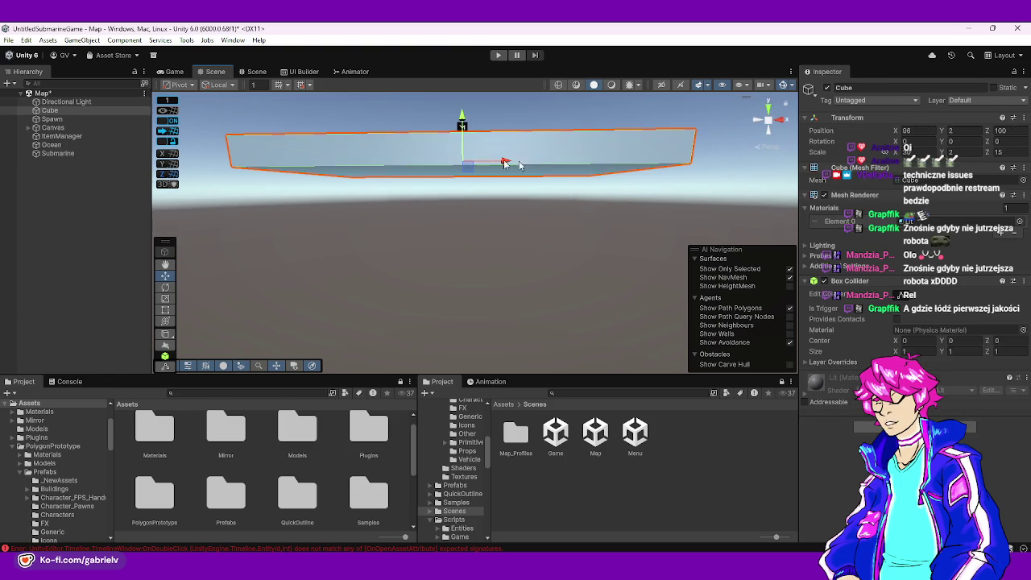
pyautogui.rightClick(824, 121)
pyautogui.moveTo(870, 208)
pyautogui.click(757, 207)
# - Paste the Cube's position onto Submarine and lower it to 96, -23, 100
pyautogui.click(58, 153)
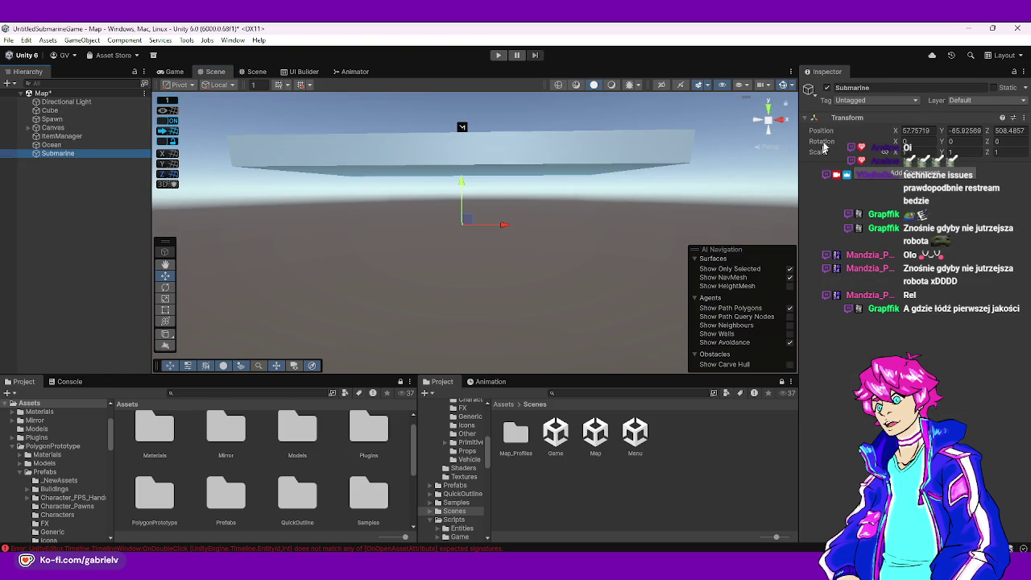
pyautogui.rightClick(824, 118)
pyautogui.moveTo(858, 213)
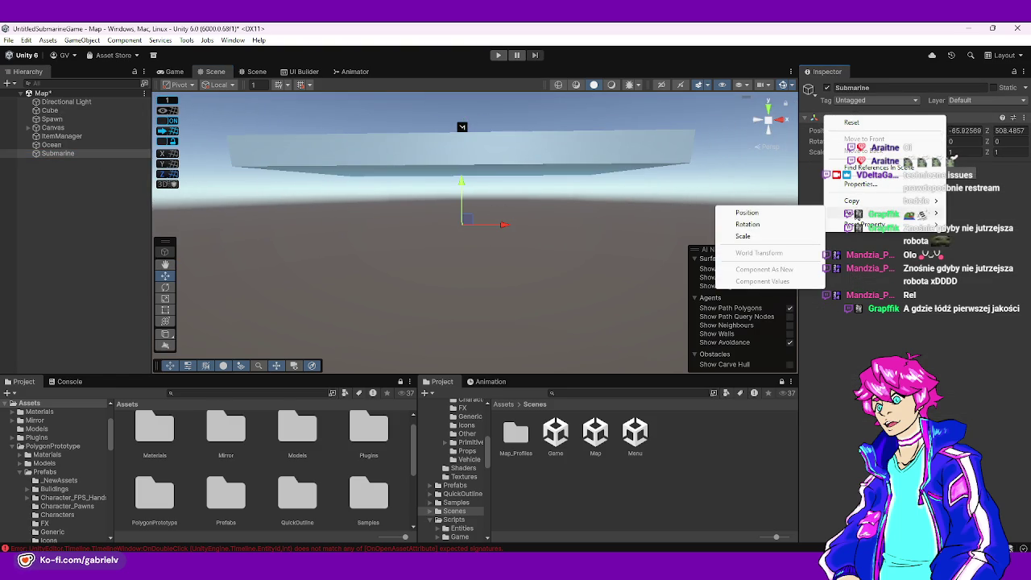
pyautogui.click(757, 213)
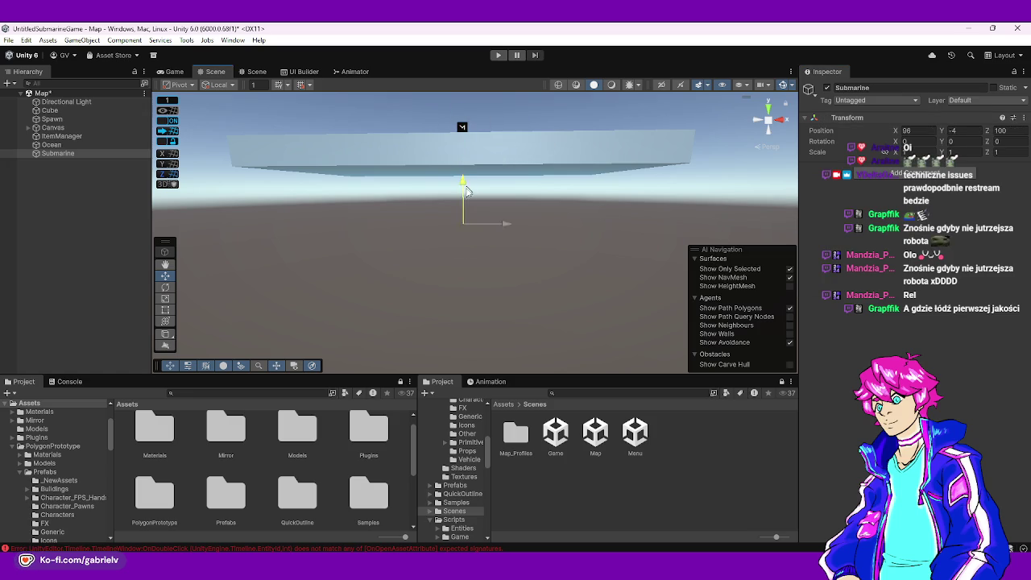
pyautogui.moveTo(468, 279)
pyautogui.mouseDown()
pyautogui.moveTo(534, 330)
pyautogui.moveTo(484, 346)
pyautogui.moveTo(334, 272)
pyautogui.moveTo(447, 243)
pyautogui.moveTo(459, 231)
pyautogui.mouseUp()
pyautogui.moveTo(482, 276); pyautogui.dragTo(475, 242)
pyautogui.moveTo(394, 233)
pyautogui.mouseDown()
pyautogui.moveTo(377, 198)
pyautogui.moveTo(375, 151)
pyautogui.mouseUp()
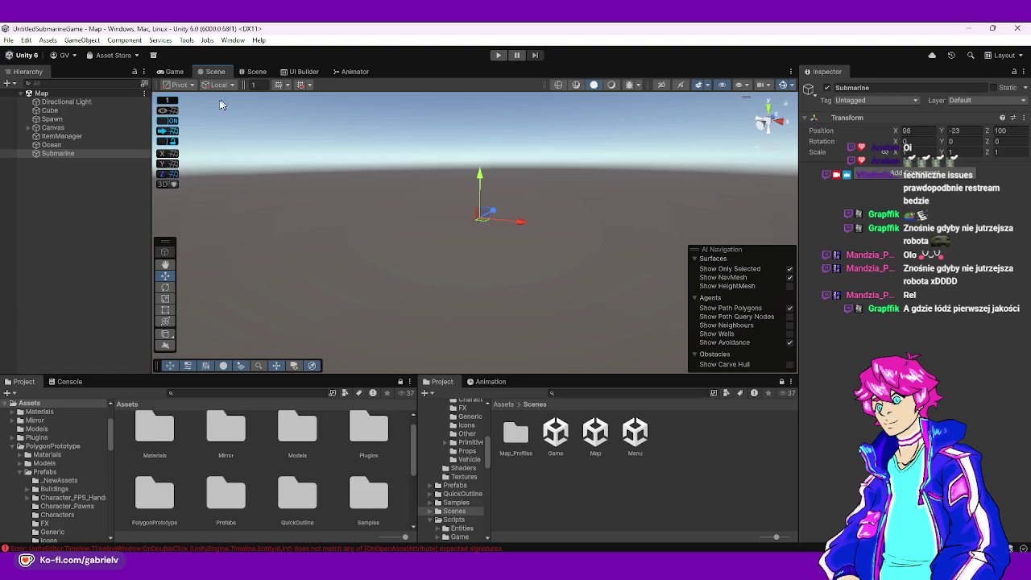
# - Find ProBuilder in the Package Manager's Unity Registry, confirm version 6.0.9 is installed, and close it
pyautogui.click(226, 42)
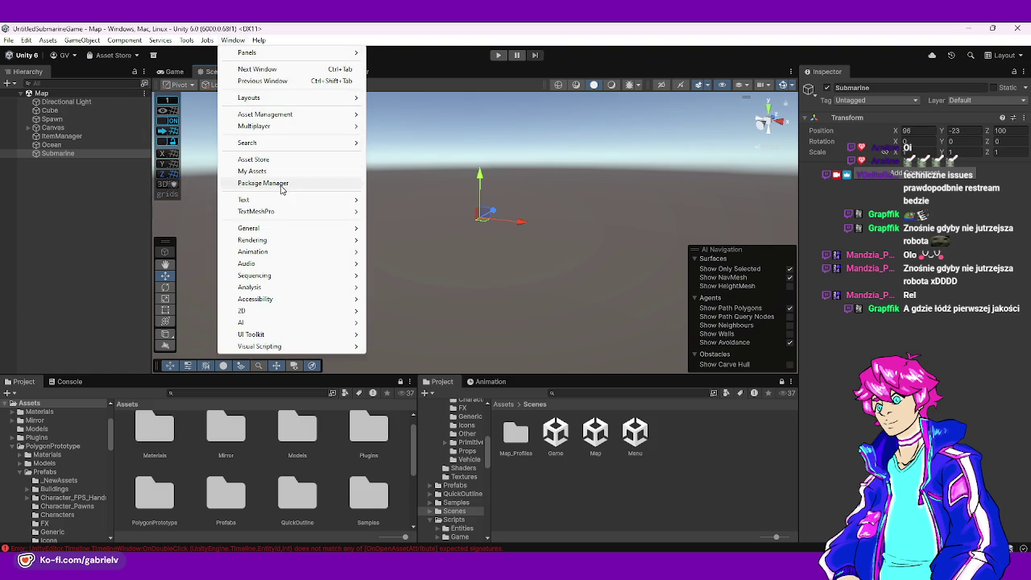
pyautogui.moveTo(270, 212)
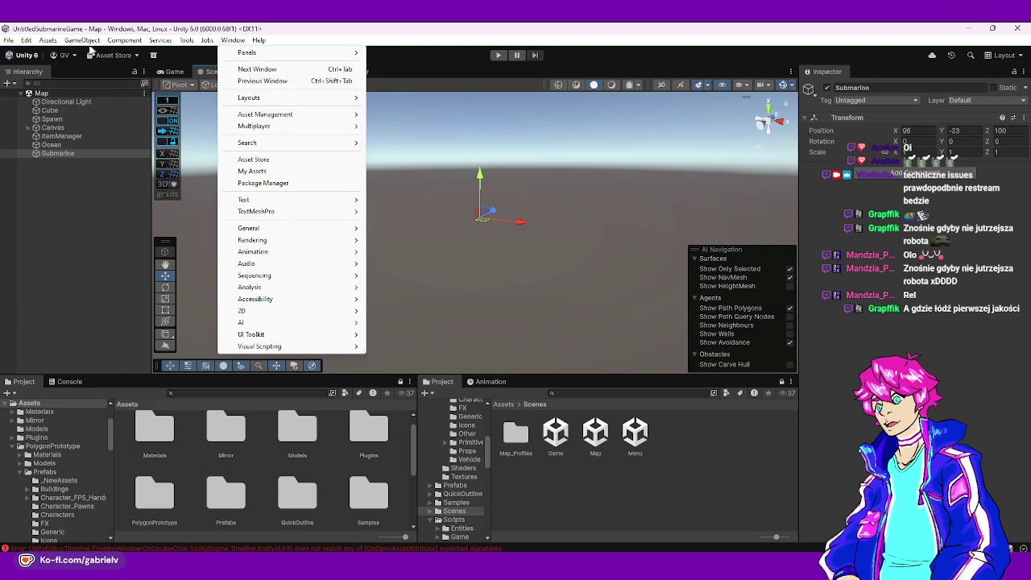
pyautogui.click(263, 183)
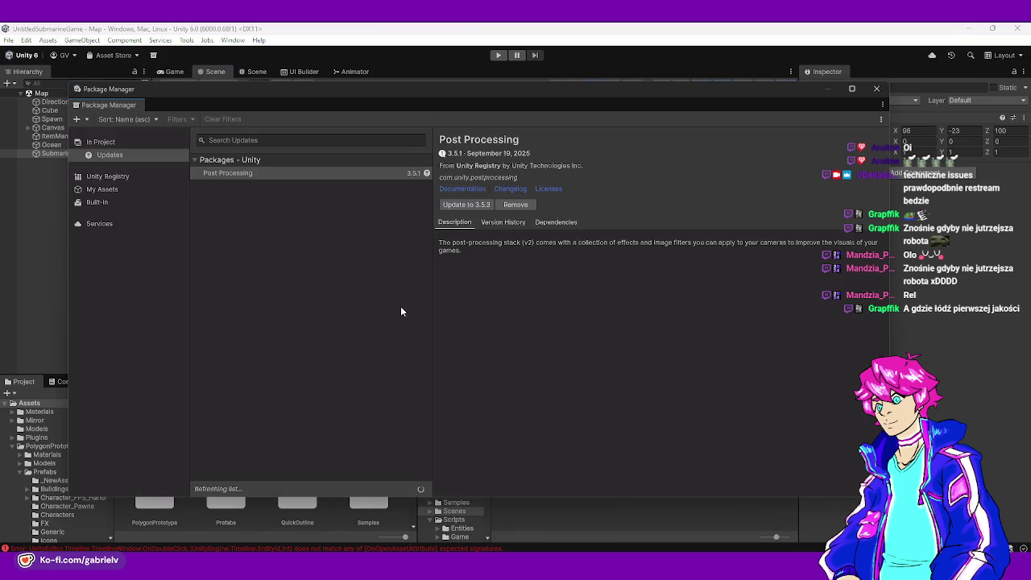
pyautogui.click(125, 176)
pyautogui.click(241, 138)
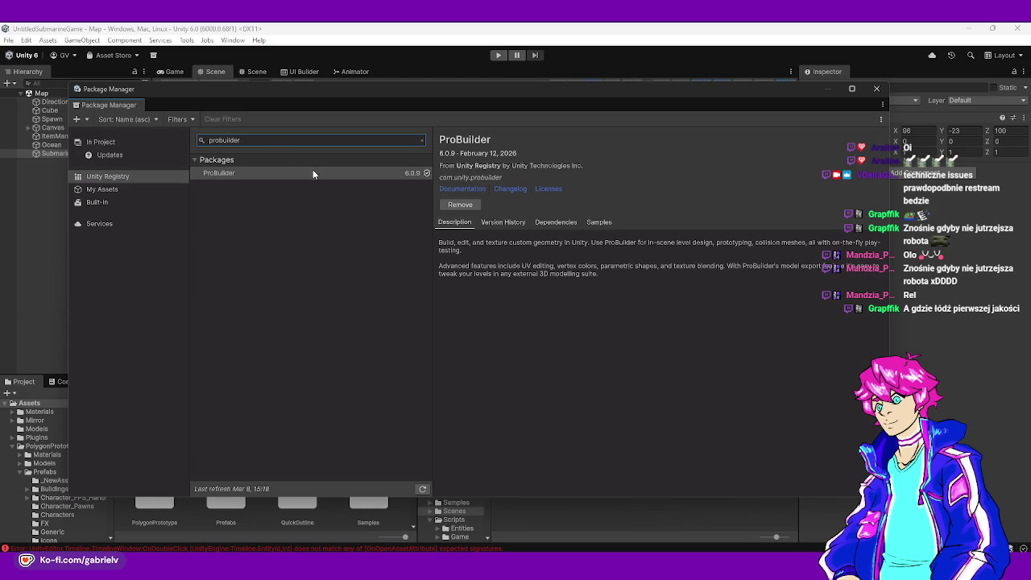
pyautogui.click(313, 174)
pyautogui.click(879, 88)
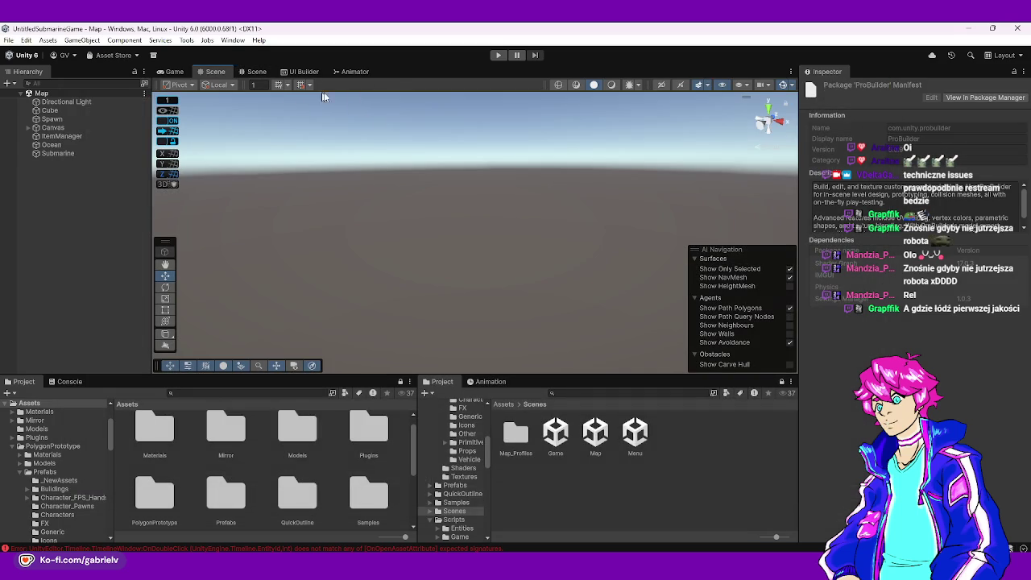
# - Open ProBuilder's Material Editor from the Tools menu, then close it again
pyautogui.moveTo(548, 192)
pyautogui.mouseDown()
pyautogui.moveTo(467, 315)
pyautogui.moveTo(205, 143)
pyautogui.moveTo(365, 73)
pyautogui.moveTo(486, 218)
pyautogui.moveTo(499, 214)
pyautogui.moveTo(483, 219)
pyautogui.mouseUp()
pyautogui.click(234, 42)
pyautogui.click(186, 42)
pyautogui.moveTo(208, 89)
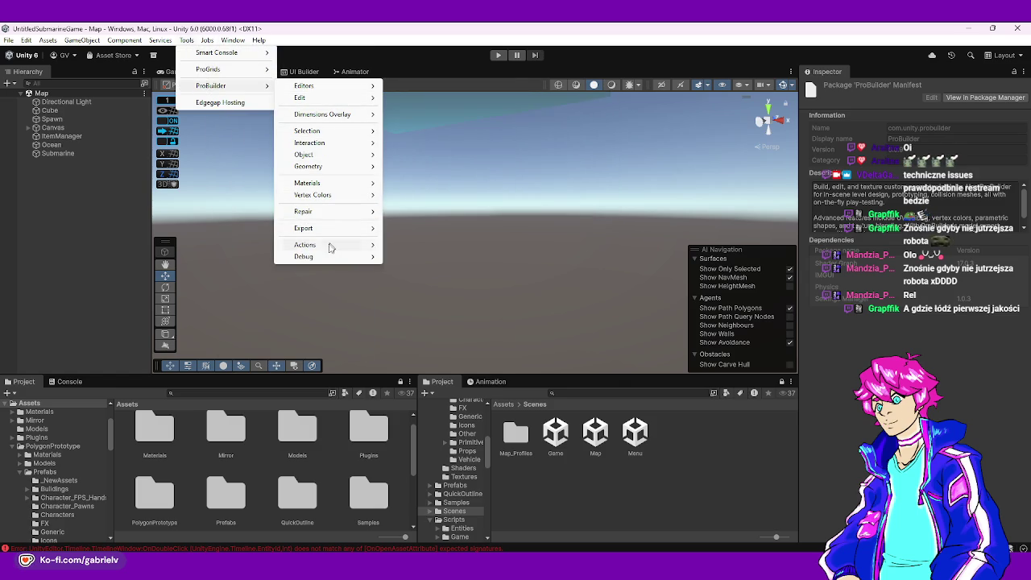
pyautogui.moveTo(333, 86)
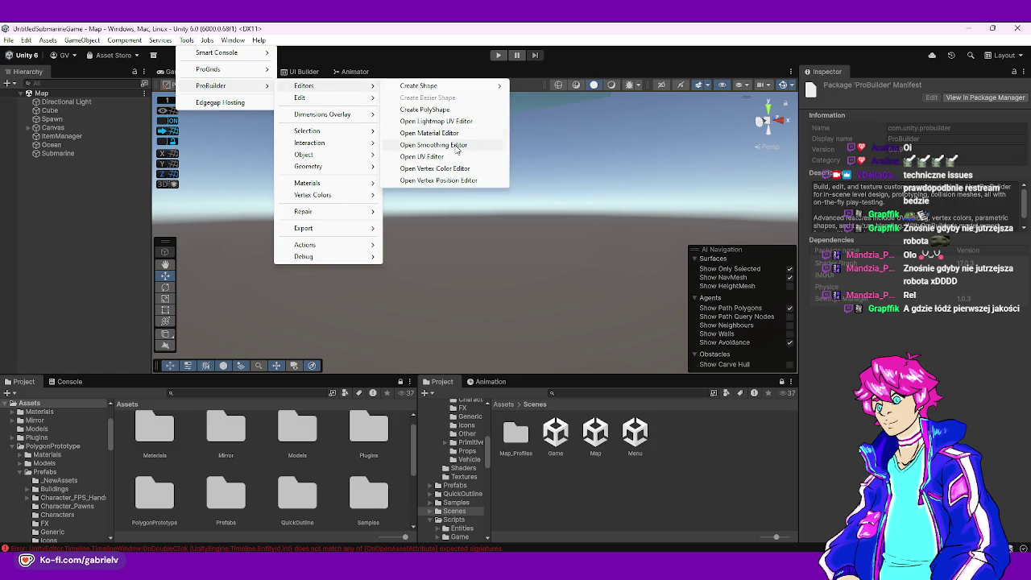
pyautogui.click(455, 133)
pyautogui.moveTo(444, 144); pyautogui.dragTo(412, 132)
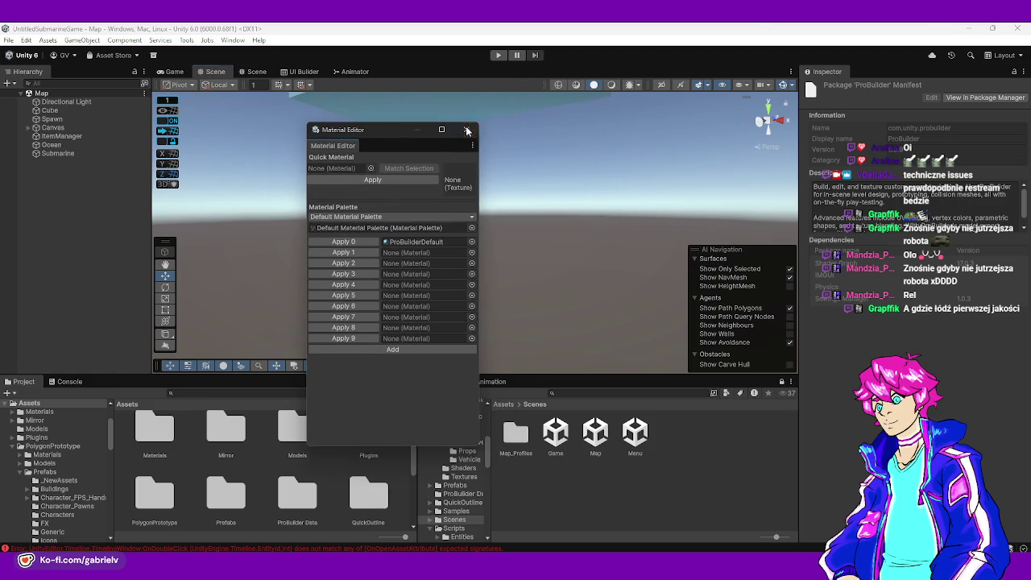
pyautogui.click(467, 130)
# - Launch ProBuilder's Create Shape tool with the Cube shape
pyautogui.click(233, 40)
pyautogui.moveTo(265, 114)
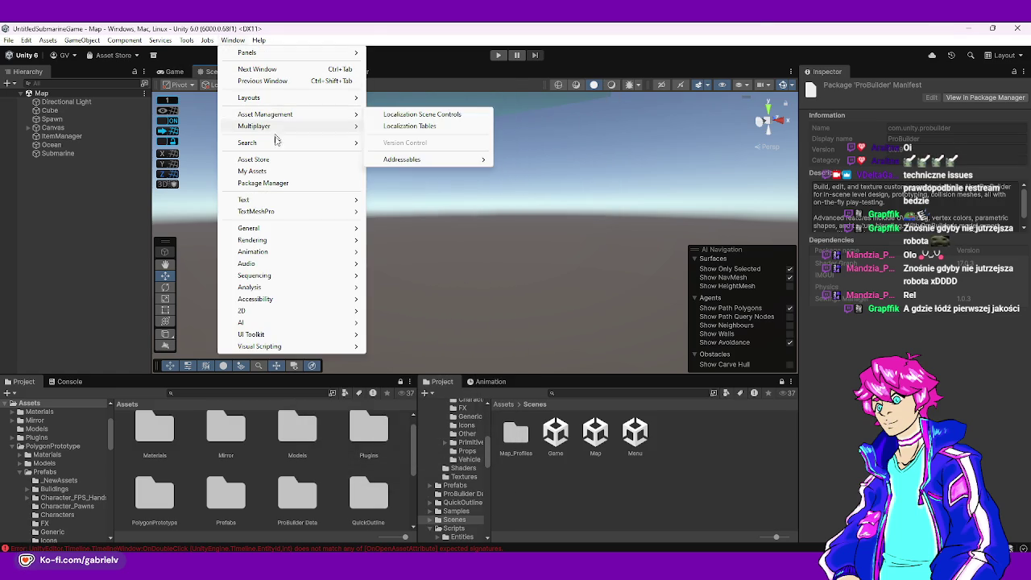
pyautogui.moveTo(206, 70)
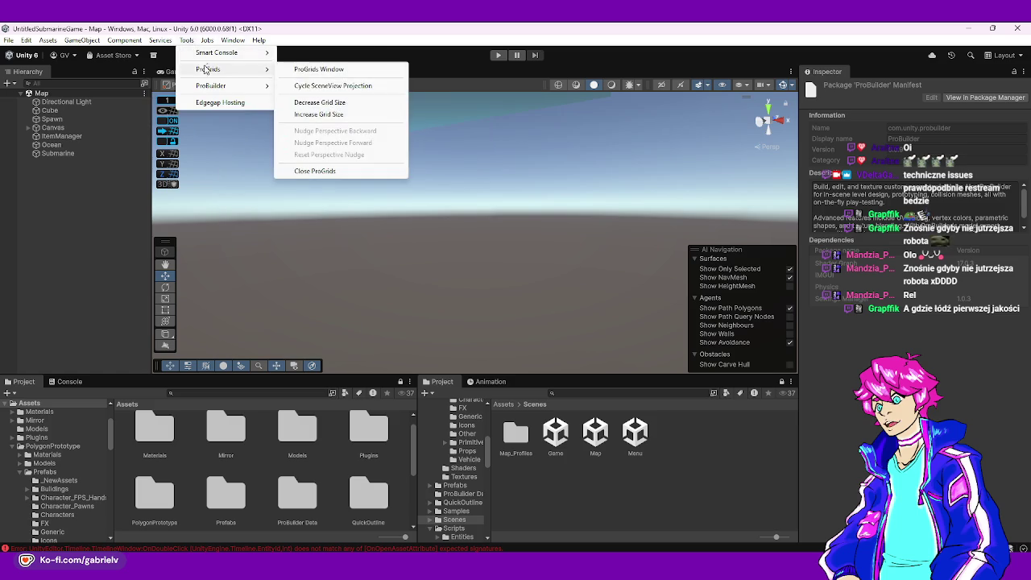
pyautogui.moveTo(268, 87)
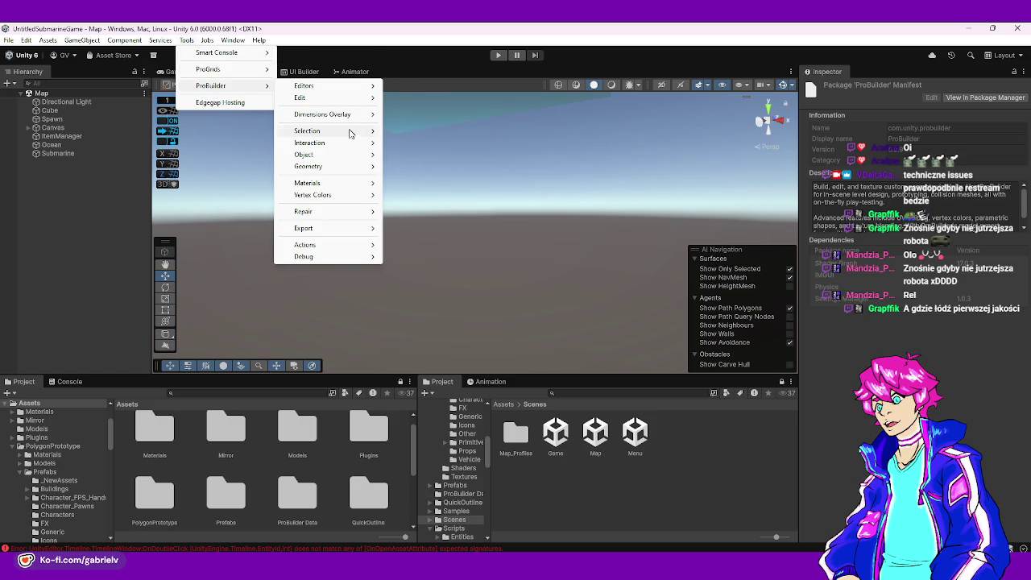
pyautogui.moveTo(328, 214)
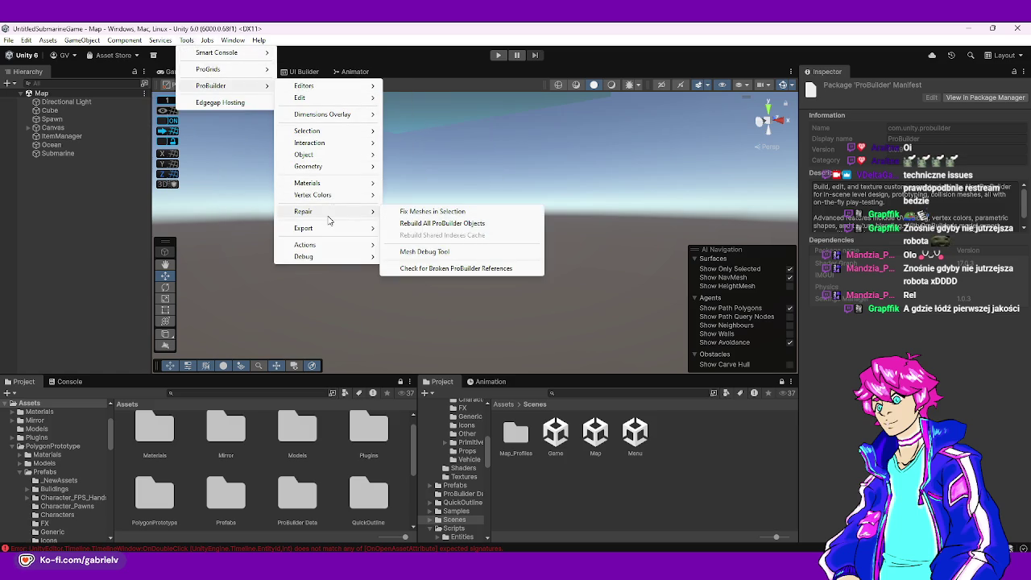
pyautogui.moveTo(322, 247)
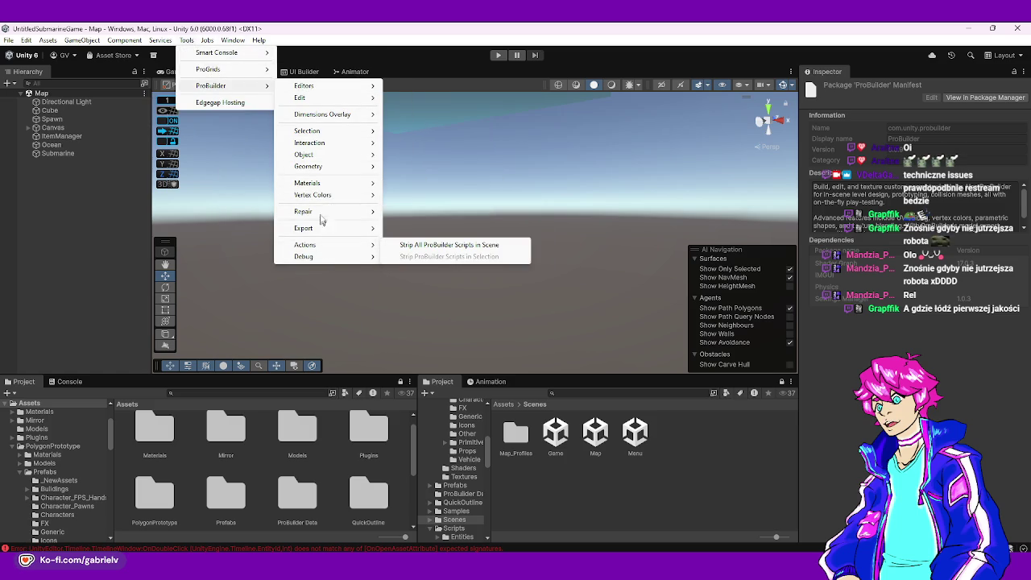
pyautogui.moveTo(336, 88)
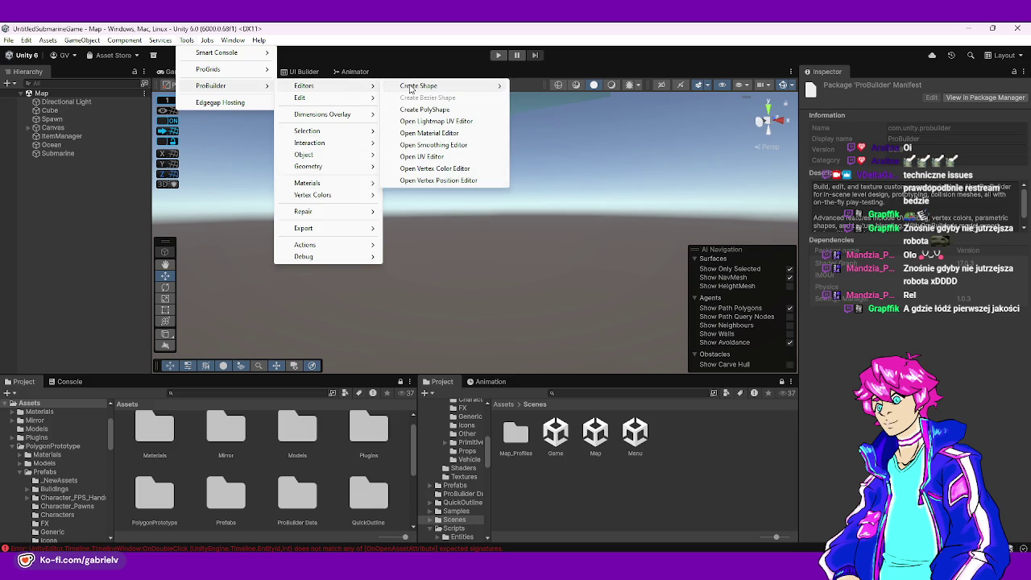
pyautogui.moveTo(409, 88)
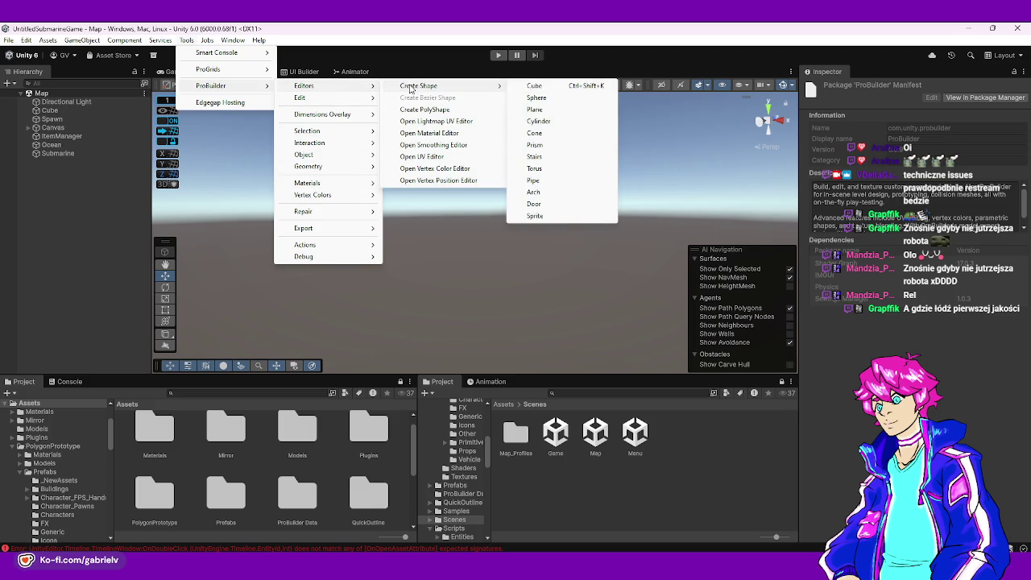
pyautogui.click(535, 85)
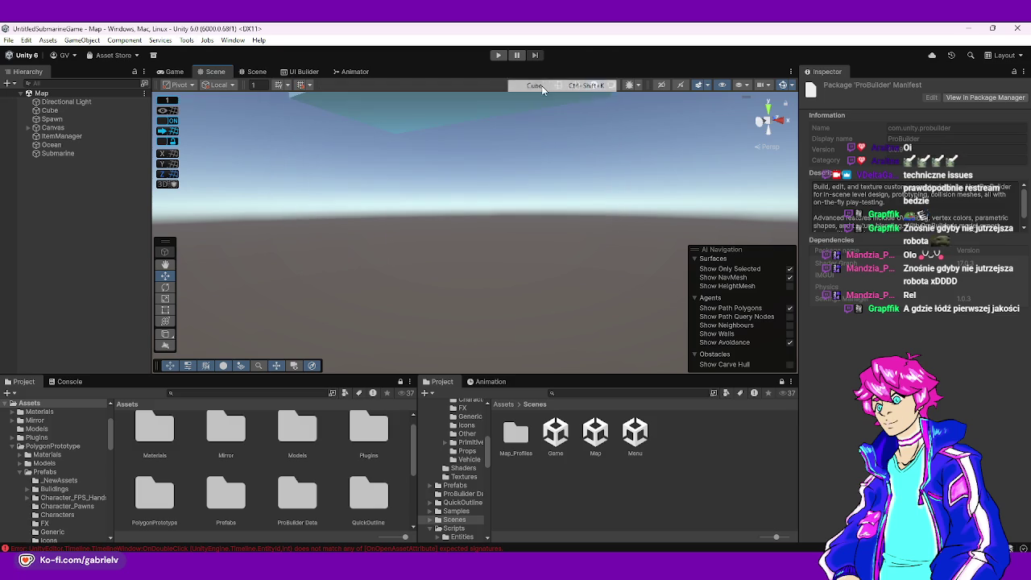
# - Draw a new ProBuilder cube, Cube (1), with the Create Shape tool
pyautogui.moveTo(456, 256)
pyautogui.mouseDown()
pyautogui.moveTo(509, 355)
pyautogui.moveTo(510, 338)
pyautogui.moveTo(414, 283)
pyautogui.mouseUp()
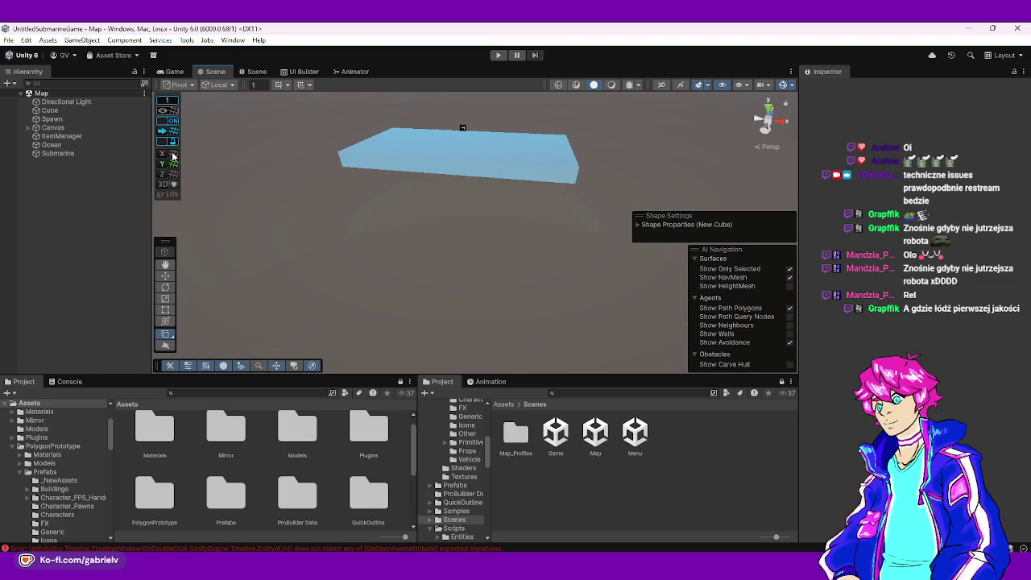
pyautogui.moveTo(363, 262)
pyautogui.mouseDown()
pyautogui.moveTo(452, 258)
pyautogui.moveTo(438, 255)
pyautogui.moveTo(483, 223)
pyautogui.moveTo(481, 234)
pyautogui.moveTo(164, 176)
pyautogui.moveTo(470, 218)
pyautogui.moveTo(518, 294)
pyautogui.moveTo(451, 260)
pyautogui.moveTo(392, 261)
pyautogui.mouseUp()
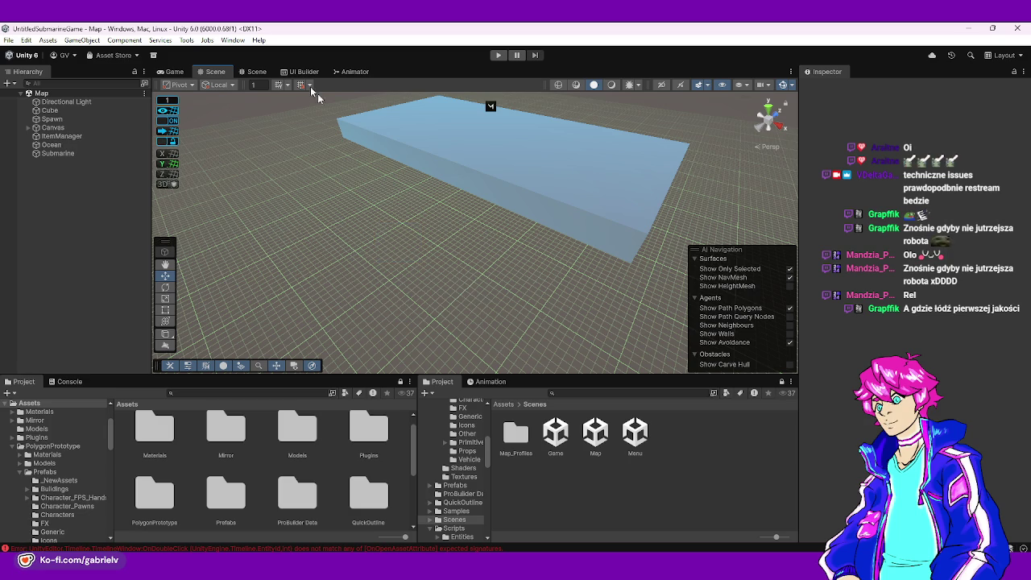
pyautogui.click(186, 40)
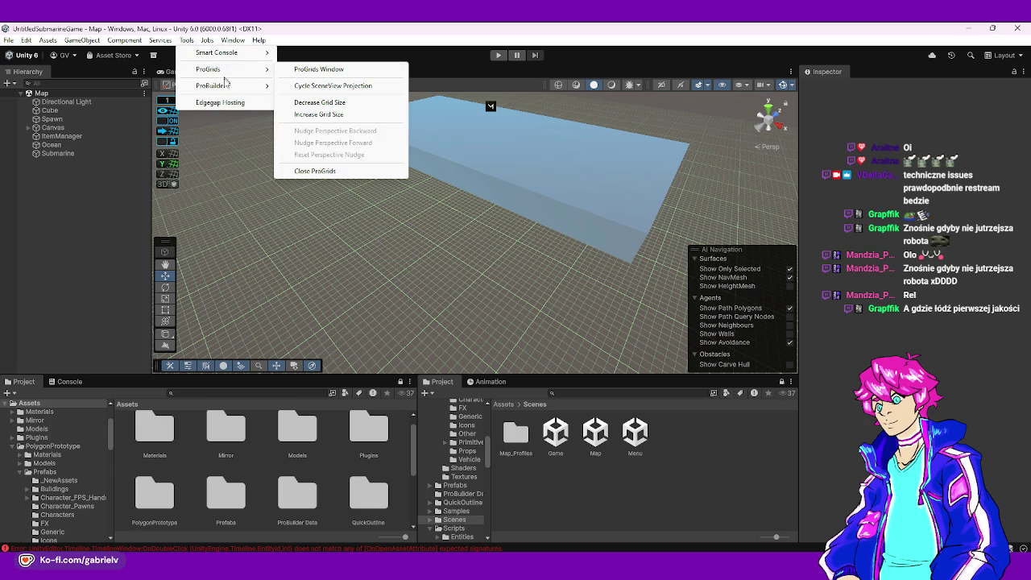
pyautogui.moveTo(320, 90)
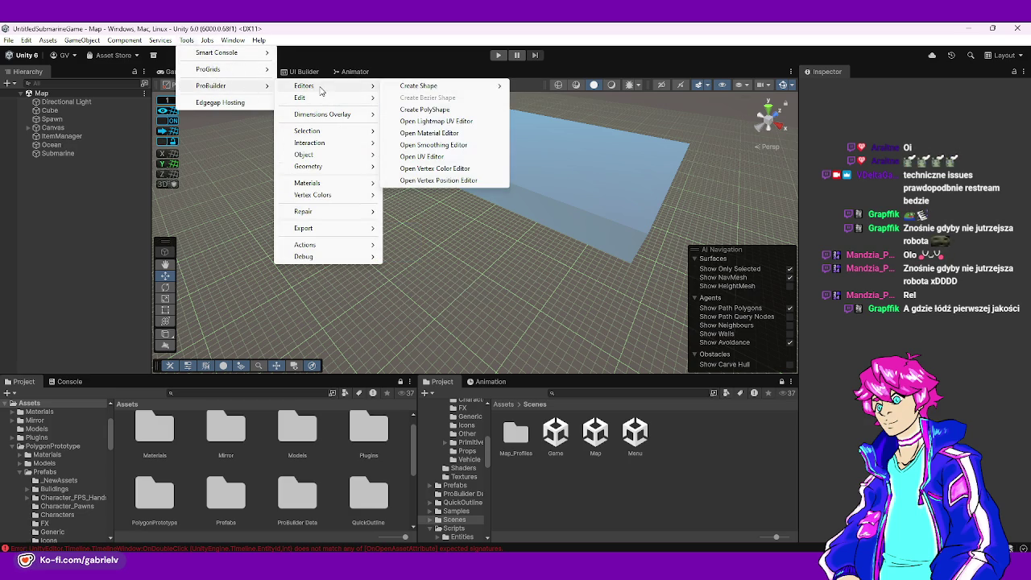
pyautogui.moveTo(487, 88)
pyautogui.click(536, 87)
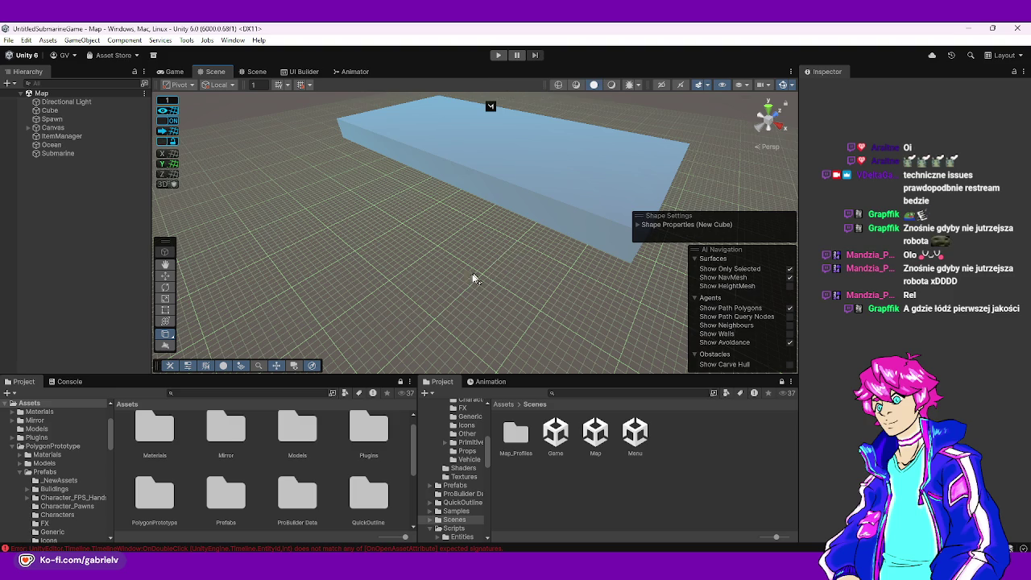
pyautogui.moveTo(435, 318); pyautogui.dragTo(461, 292)
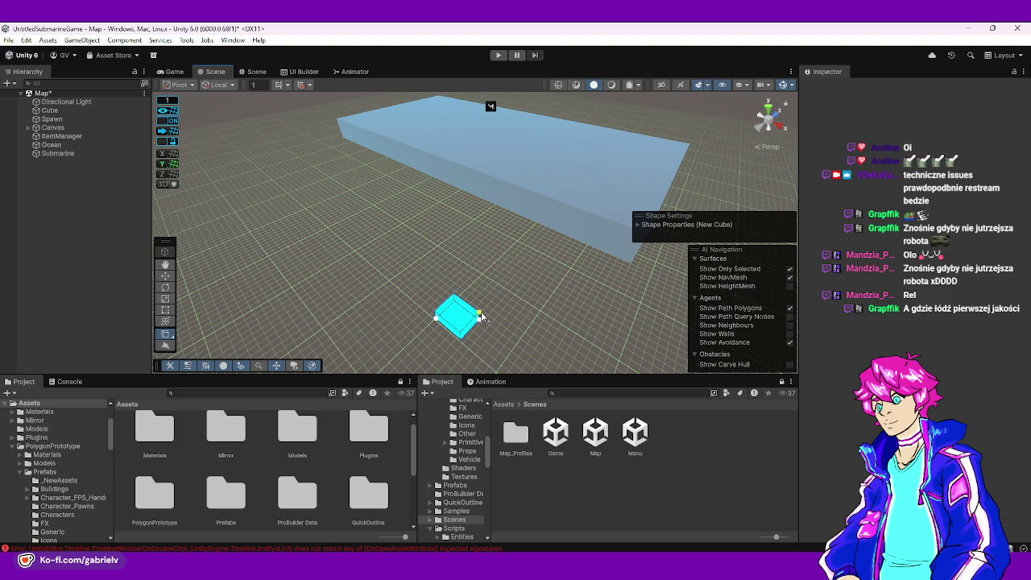
pyautogui.click(484, 315)
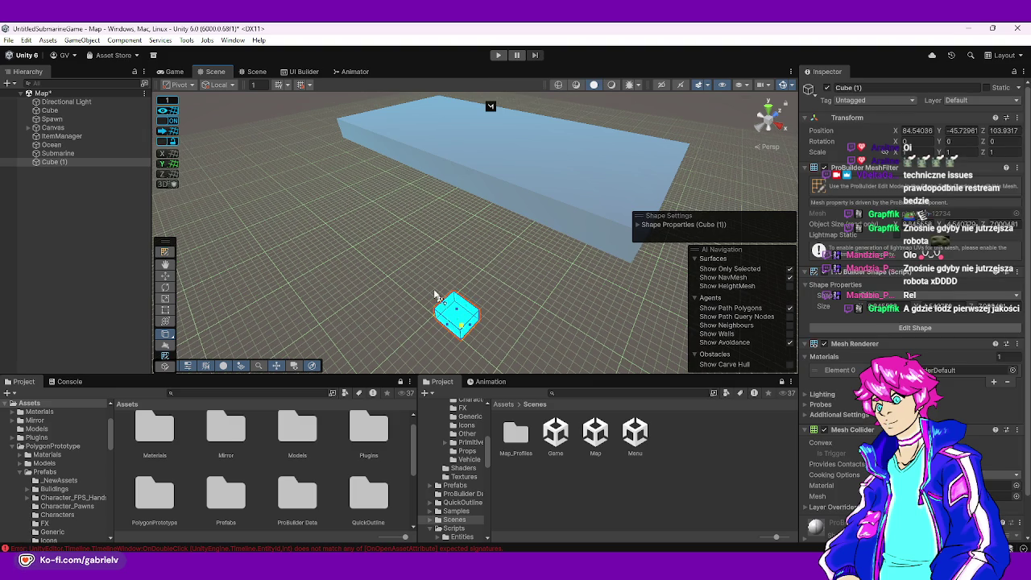
# - Raise Cube (1) to Y −4, reposition it near 96, 101, and pull a face to widen it
pyautogui.click(167, 252)
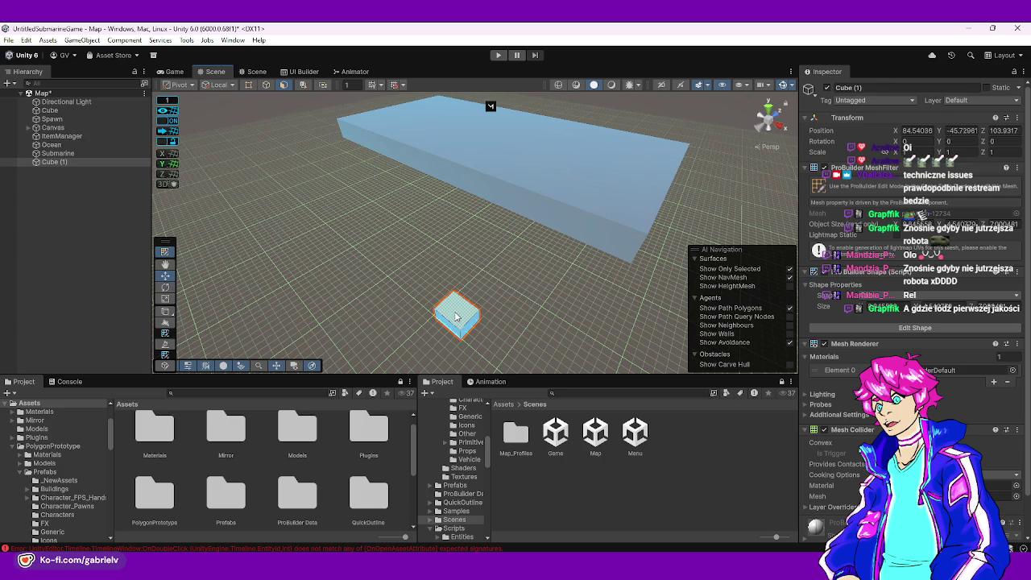
pyautogui.press('f')
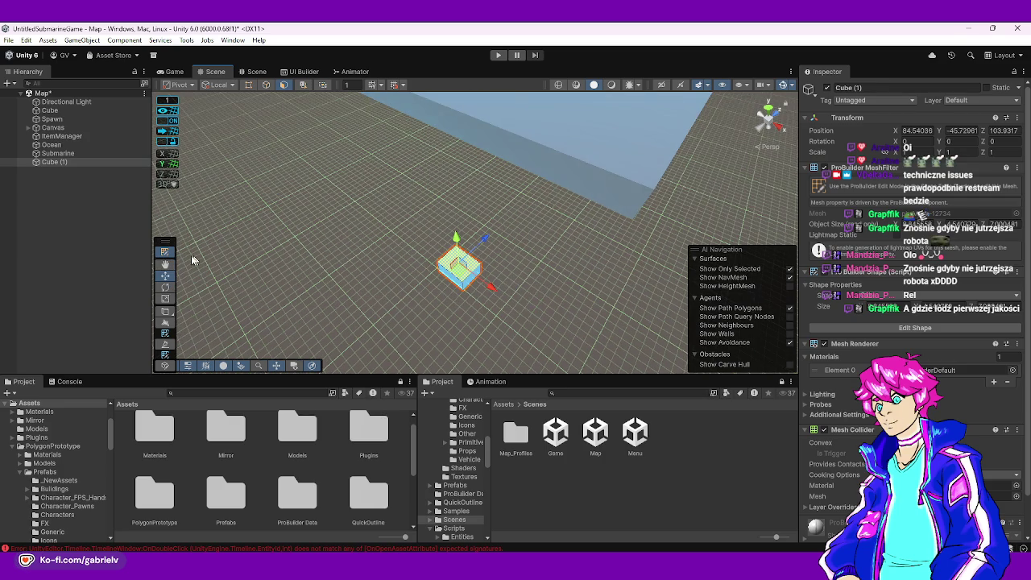
pyautogui.moveTo(461, 246); pyautogui.dragTo(441, 153)
pyautogui.scroll(-5, 441, 178)
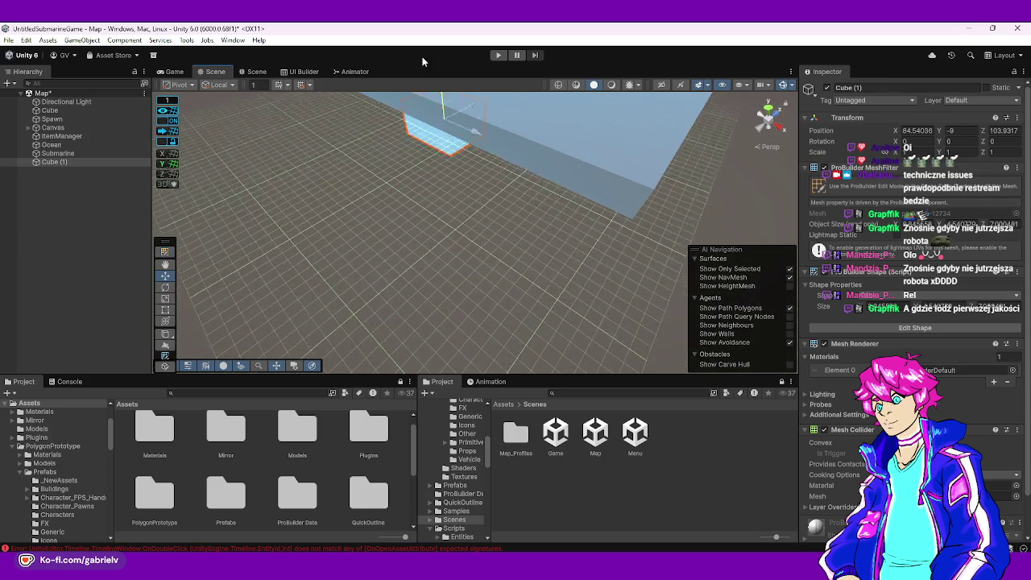
pyautogui.press('f')
pyautogui.moveTo(483, 210)
pyautogui.mouseDown()
pyautogui.moveTo(534, 187)
pyautogui.moveTo(335, 130)
pyautogui.mouseUp()
pyautogui.moveTo(470, 263); pyautogui.dragTo(543, 253)
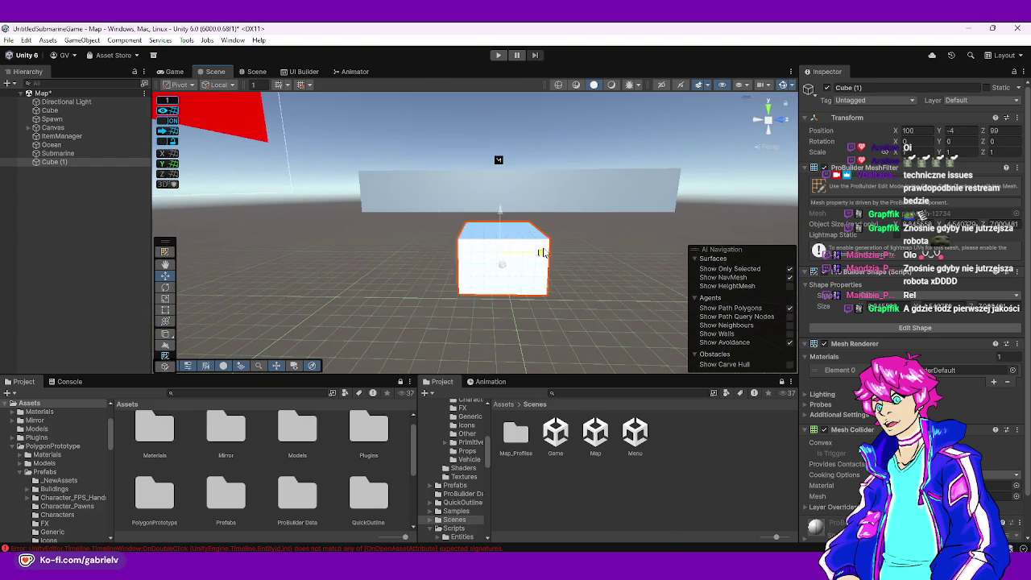
pyautogui.moveTo(504, 284)
pyautogui.mouseDown()
pyautogui.moveTo(780, 320)
pyautogui.moveTo(555, 235)
pyautogui.moveTo(456, 258)
pyautogui.moveTo(486, 276)
pyautogui.moveTo(457, 293)
pyautogui.moveTo(490, 207)
pyautogui.moveTo(521, 235)
pyautogui.moveTo(527, 195)
pyautogui.mouseUp()
pyautogui.moveTo(574, 241)
pyautogui.mouseDown()
pyautogui.moveTo(617, 231)
pyautogui.moveTo(506, 218)
pyautogui.moveTo(379, 265)
pyautogui.moveTo(481, 101)
pyautogui.moveTo(495, 243)
pyautogui.moveTo(550, 224)
pyautogui.moveTo(550, 186)
pyautogui.moveTo(548, 168)
pyautogui.moveTo(470, 110)
pyautogui.moveTo(501, 265)
pyautogui.moveTo(568, 266)
pyautogui.moveTo(568, 237)
pyautogui.moveTo(467, 253)
pyautogui.moveTo(548, 216)
pyautogui.mouseUp()
pyautogui.click(495, 244)
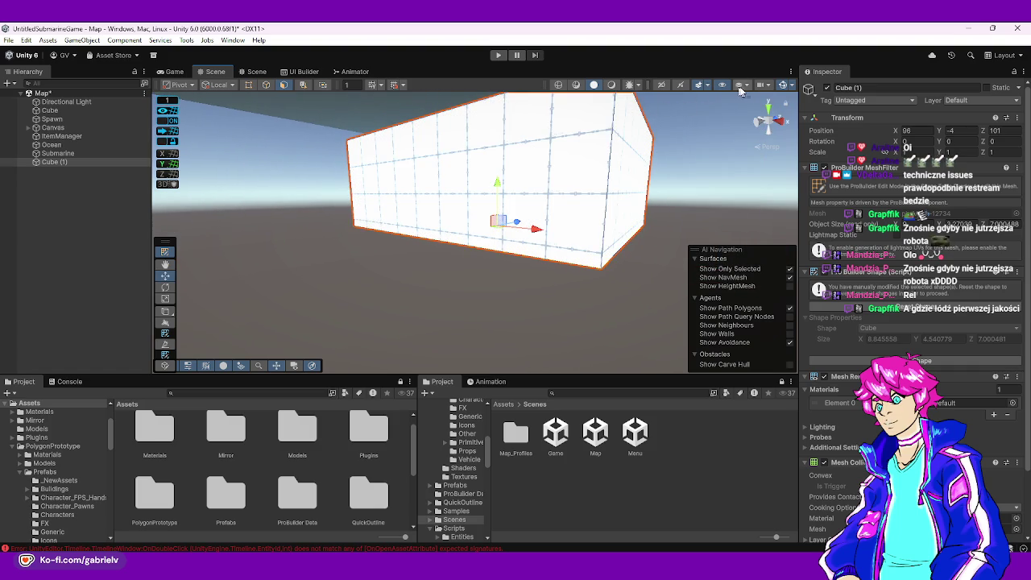
# - Raise Cube (1)'s top face and pull out a side face, leaving the box at Y −10
pyautogui.moveTo(558, 225); pyautogui.dragTo(555, 200)
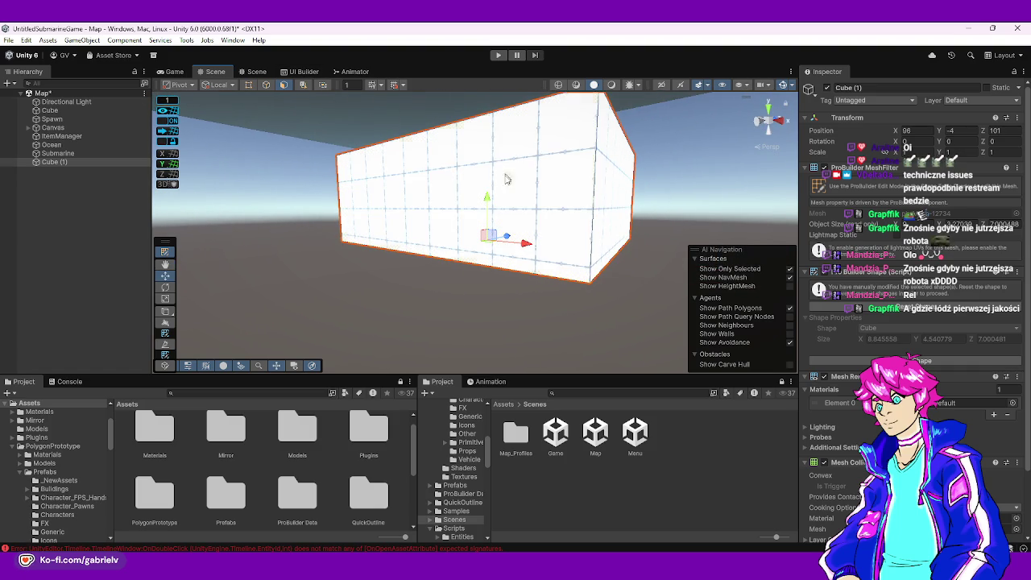
pyautogui.moveTo(492, 214)
pyautogui.mouseDown()
pyautogui.moveTo(527, 201)
pyautogui.moveTo(452, 180)
pyautogui.moveTo(414, 279)
pyautogui.mouseUp()
pyautogui.click(452, 179)
pyautogui.scroll(-5, 483, 265)
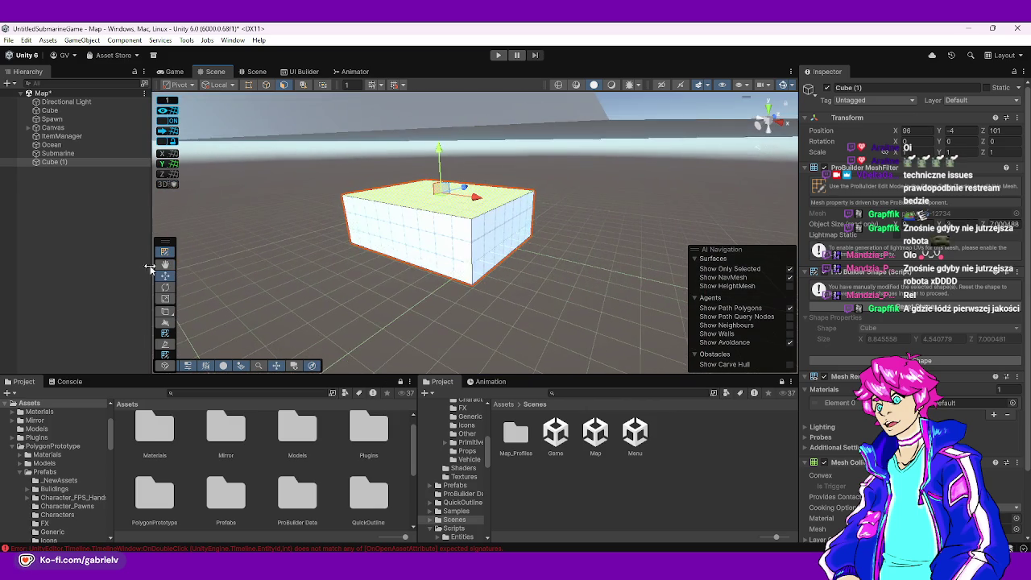
pyautogui.click(169, 252)
pyautogui.moveTo(538, 252)
pyautogui.mouseDown()
pyautogui.moveTo(571, 231)
pyautogui.moveTo(394, 216)
pyautogui.moveTo(399, 203)
pyautogui.moveTo(442, 298)
pyautogui.moveTo(552, 276)
pyautogui.mouseUp()
pyautogui.press('f')
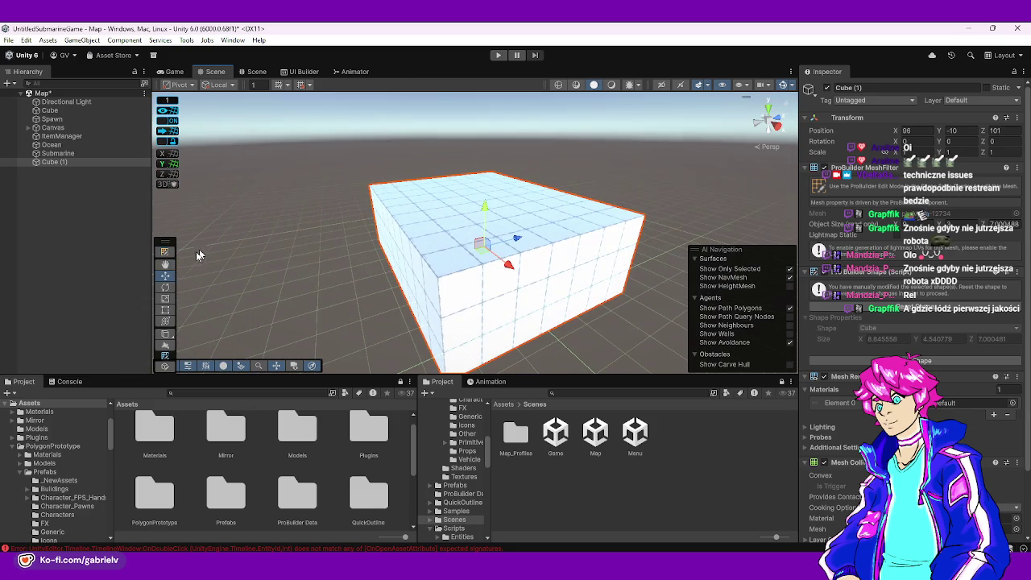
pyautogui.click(166, 253)
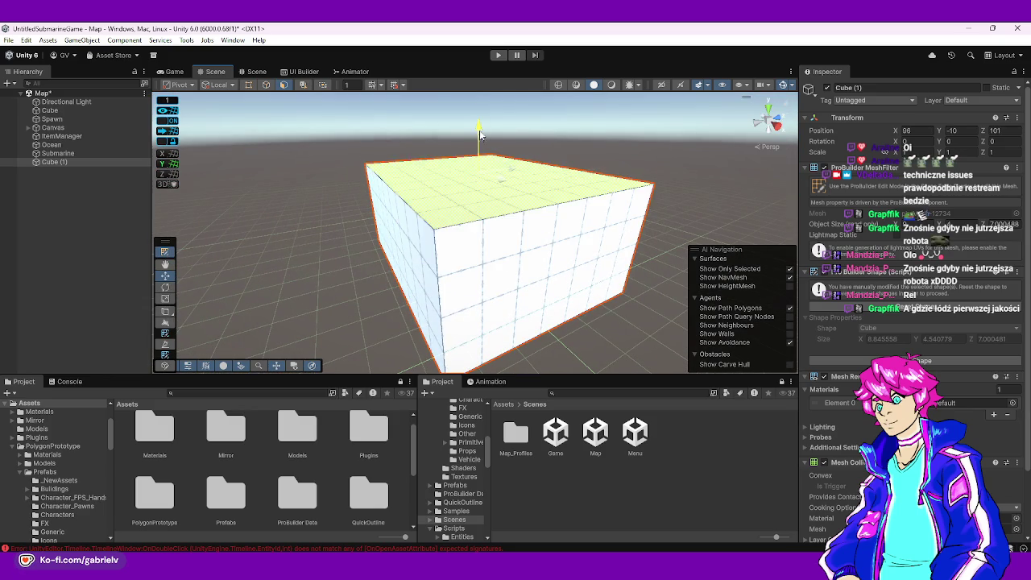
pyautogui.moveTo(480, 136); pyautogui.dragTo(478, 125)
pyautogui.moveTo(449, 209)
pyautogui.mouseDown()
pyautogui.moveTo(478, 242)
pyautogui.moveTo(580, 253)
pyautogui.moveTo(425, 253)
pyautogui.mouseUp()
pyautogui.moveTo(438, 236)
pyautogui.mouseDown()
pyautogui.moveTo(437, 219)
pyautogui.moveTo(478, 223)
pyautogui.moveTo(329, 228)
pyautogui.moveTo(393, 239)
pyautogui.moveTo(403, 230)
pyautogui.moveTo(445, 266)
pyautogui.moveTo(287, 105)
pyautogui.mouseUp()
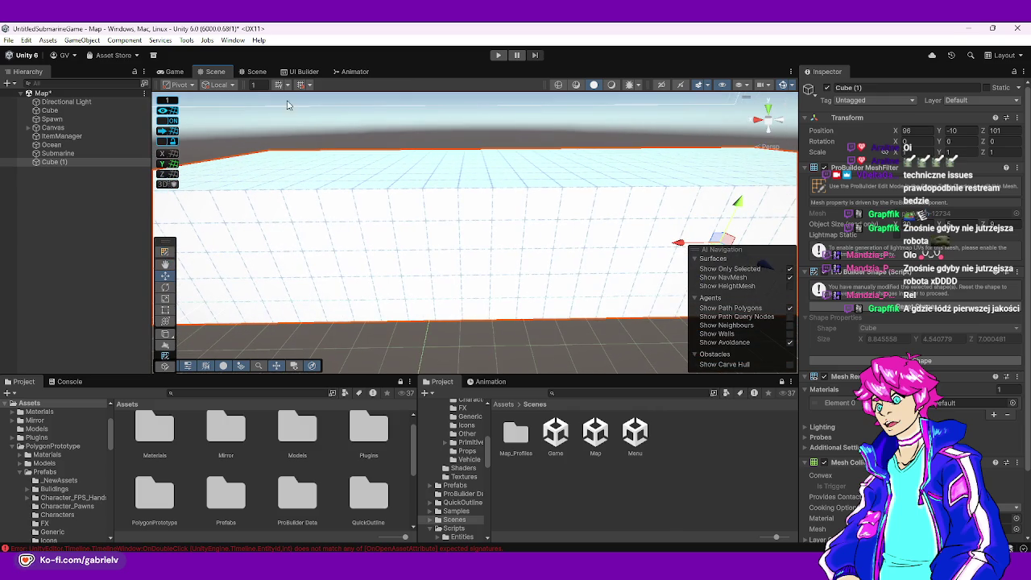
pyautogui.press('f')
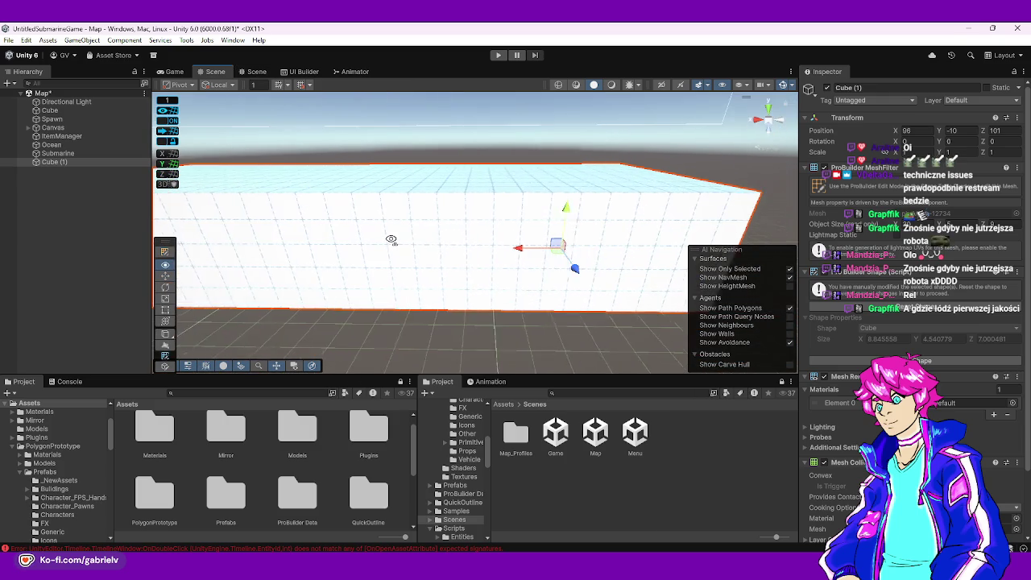
pyautogui.click(189, 41)
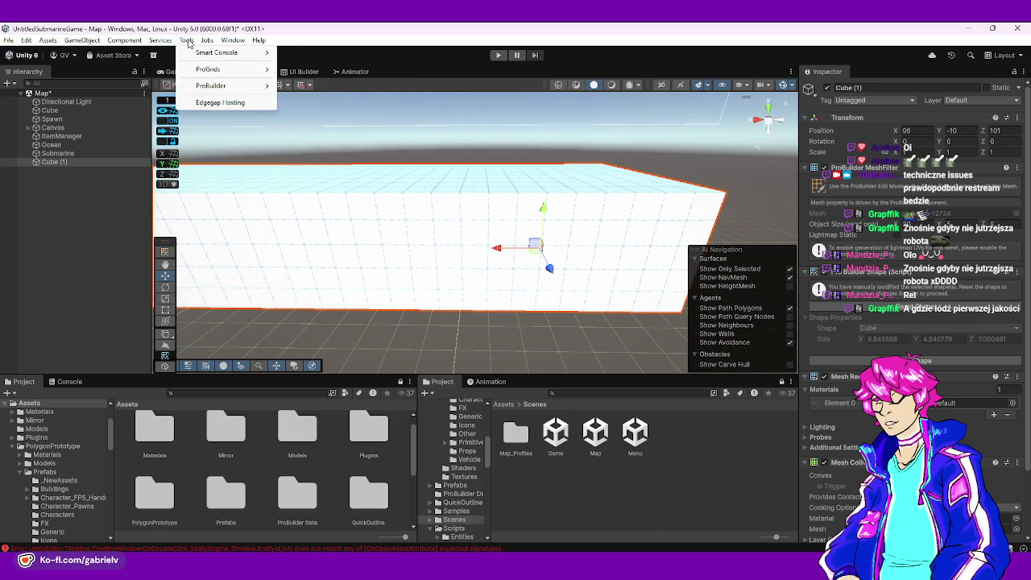
pyautogui.moveTo(242, 86)
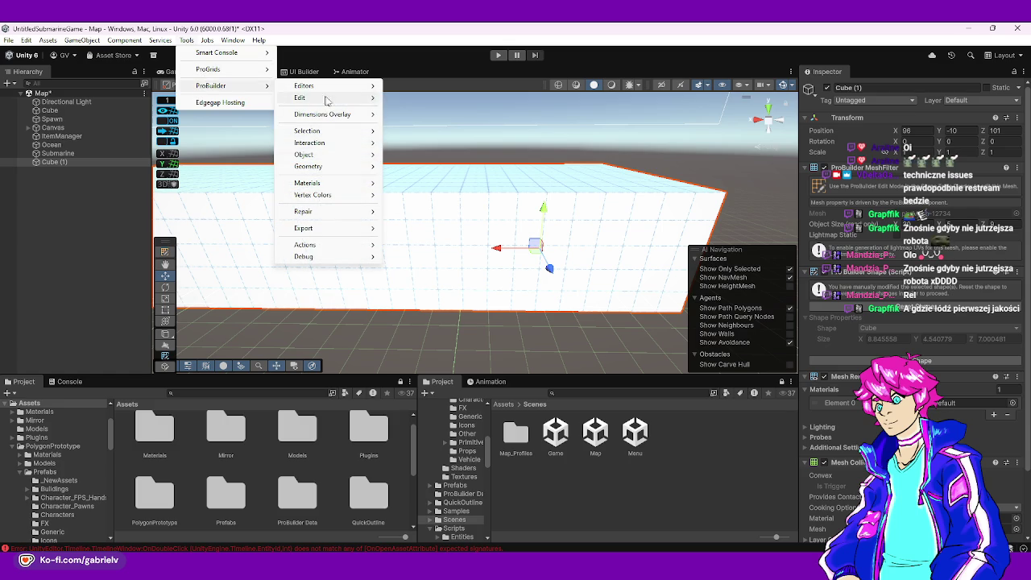
pyautogui.moveTo(330, 98)
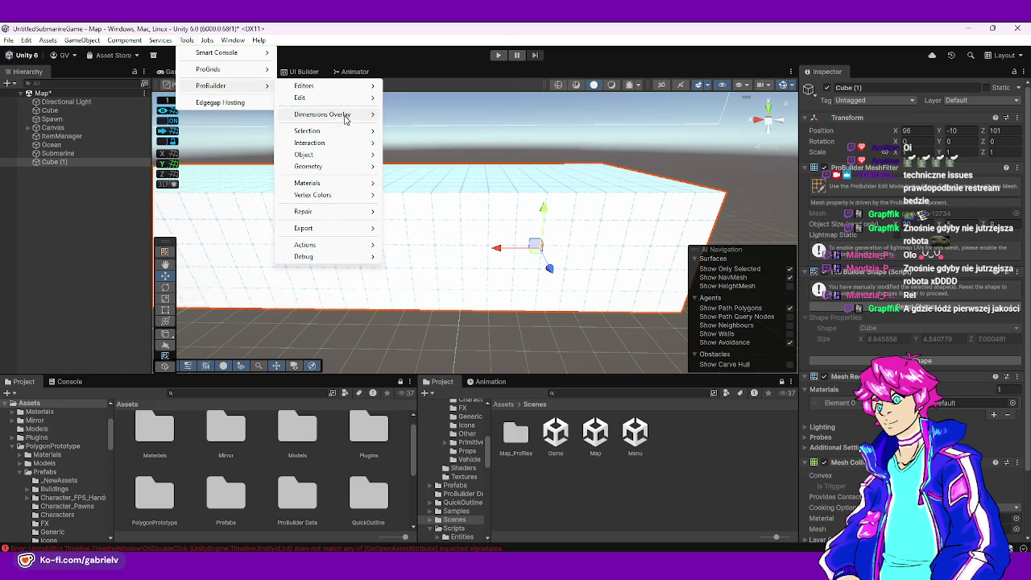
pyautogui.moveTo(339, 156)
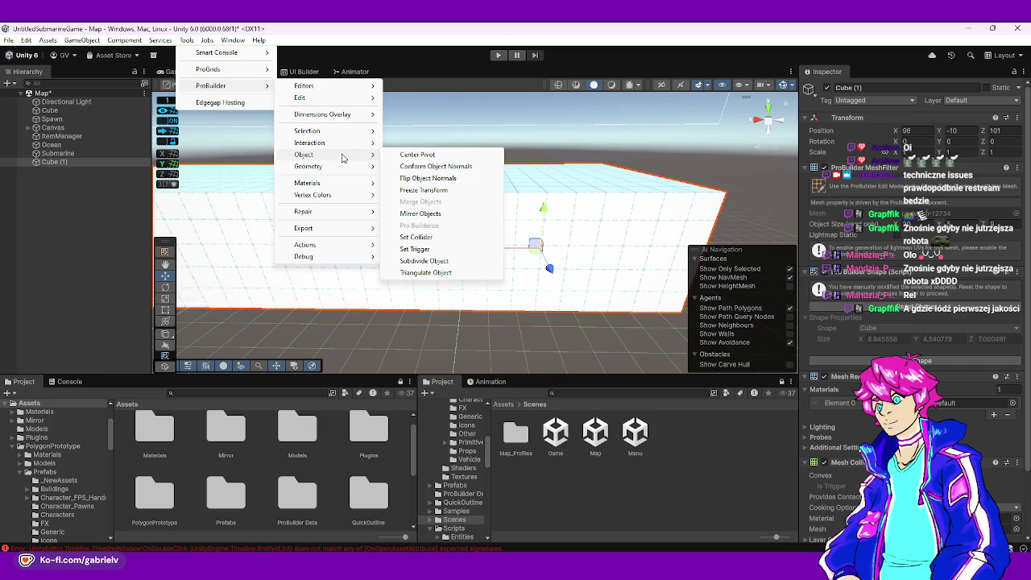
pyautogui.moveTo(337, 176)
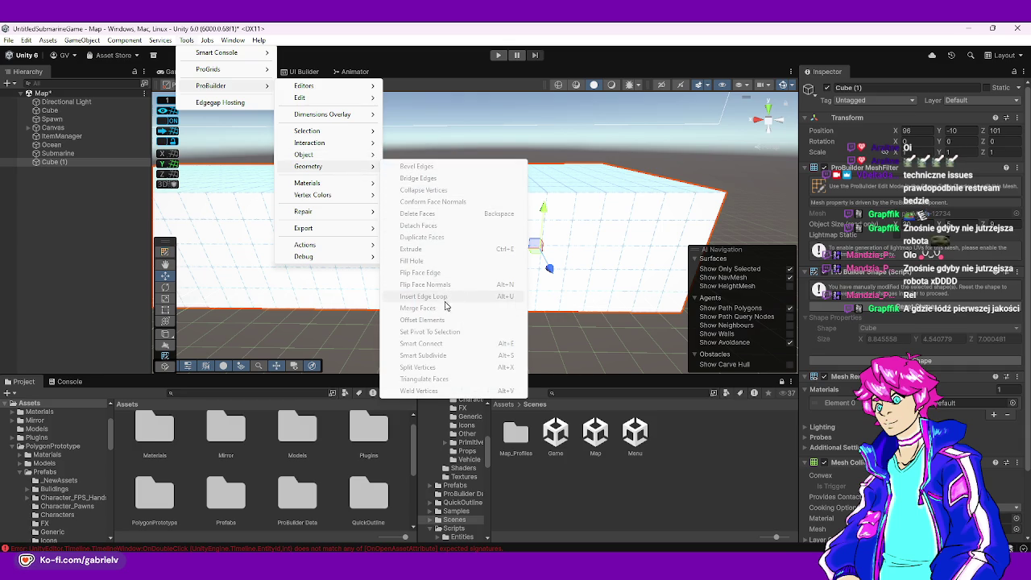
pyautogui.click(340, 292)
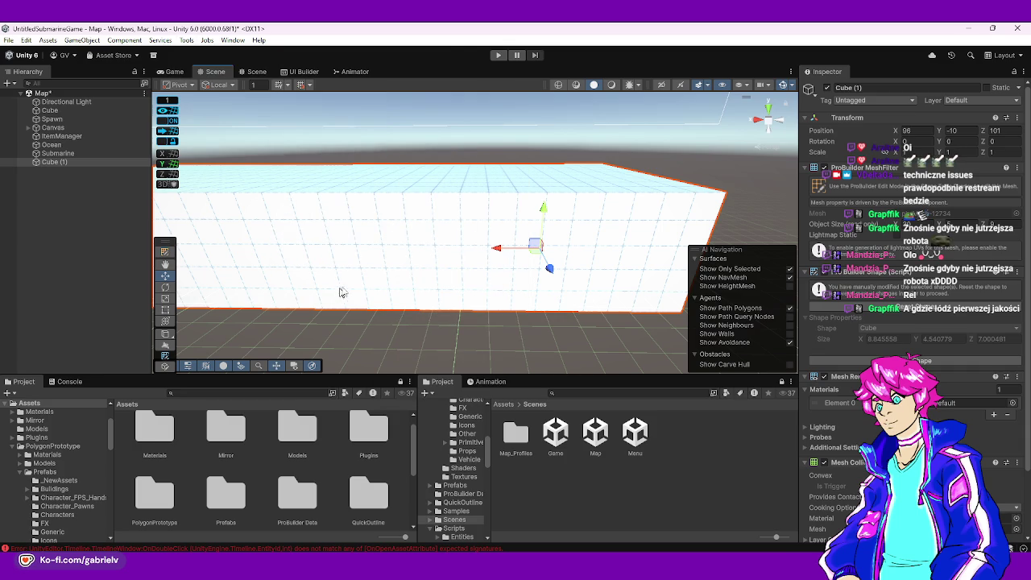
# - Lower Cube (1)'s top face in face mode to flatten it into a slab
pyautogui.moveTo(521, 239); pyautogui.dragTo(58, 290)
pyautogui.press('f')
pyautogui.moveTo(134, 226)
pyautogui.mouseDown()
pyautogui.moveTo(85, 244)
pyautogui.moveTo(147, 266)
pyautogui.mouseUp()
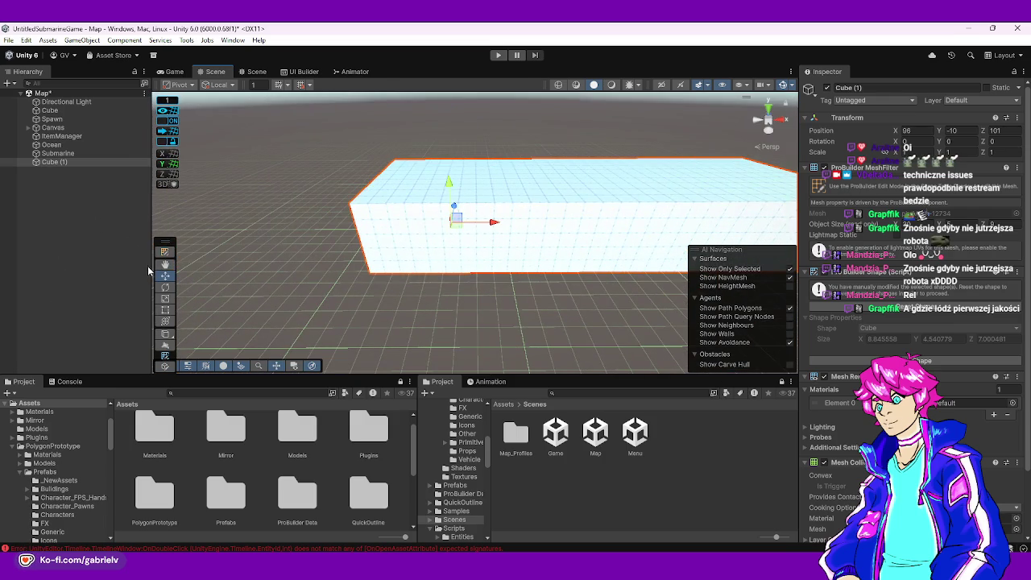
pyautogui.click(165, 255)
pyautogui.click(415, 193)
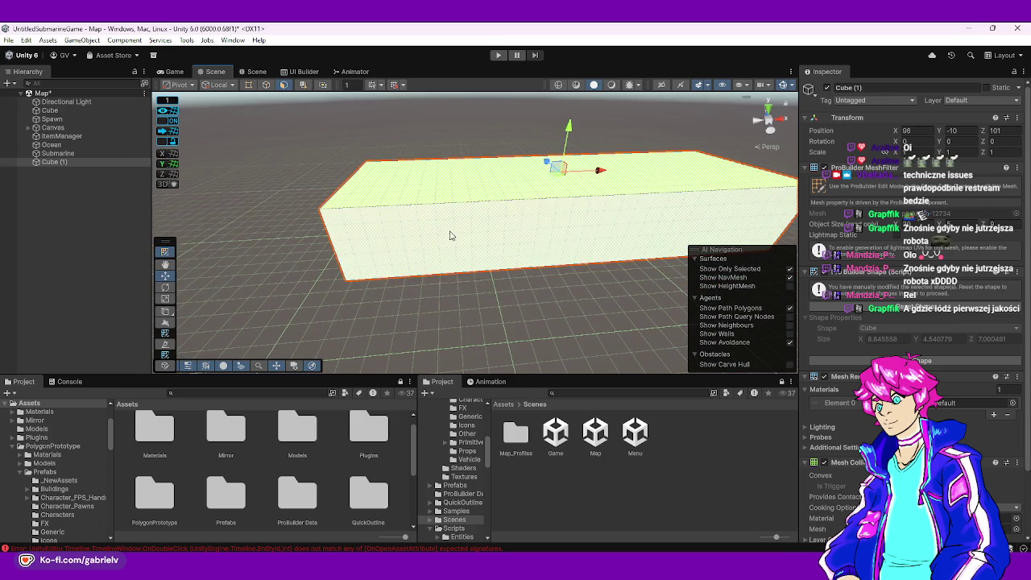
pyautogui.moveTo(573, 137)
pyautogui.mouseDown()
pyautogui.moveTo(569, 214)
pyautogui.moveTo(444, 260)
pyautogui.moveTo(621, 207)
pyautogui.moveTo(537, 127)
pyautogui.moveTo(460, 233)
pyautogui.moveTo(439, 242)
pyautogui.mouseUp()
# - Extrude a side face to the left and pull the front face forward to lengthen the slab
pyautogui.click(439, 242)
pyautogui.moveTo(498, 262)
pyautogui.mouseDown()
pyautogui.moveTo(496, 274)
pyautogui.moveTo(438, 202)
pyautogui.moveTo(478, 187)
pyautogui.mouseUp()
pyautogui.hotkey('ctrl', 'e')
pyautogui.click(675, 235)
pyautogui.moveTo(490, 269)
pyautogui.mouseDown()
pyautogui.moveTo(370, 240)
pyautogui.moveTo(487, 256)
pyautogui.mouseUp()
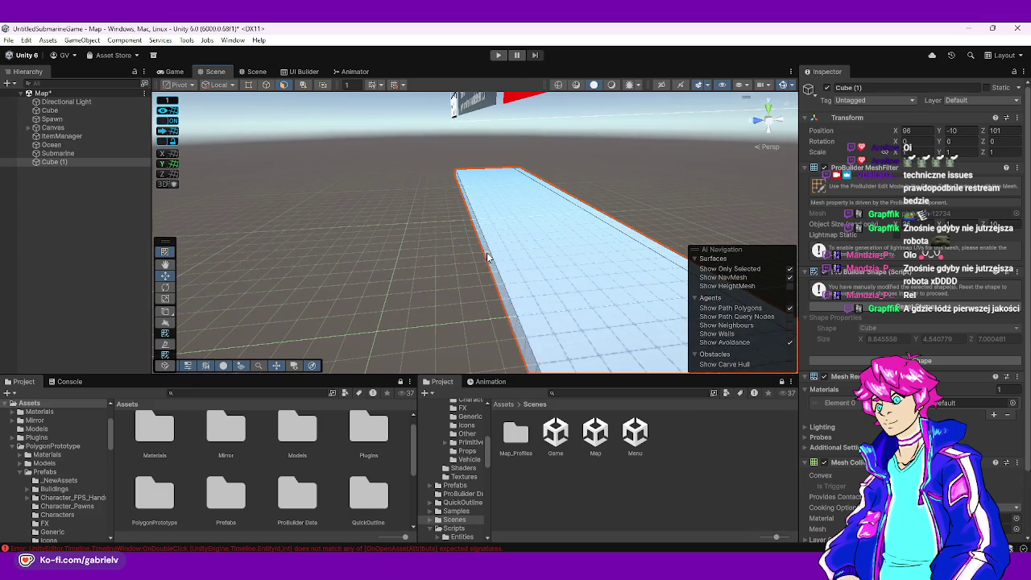
pyautogui.moveTo(441, 217); pyautogui.dragTo(429, 216)
pyautogui.press('f')
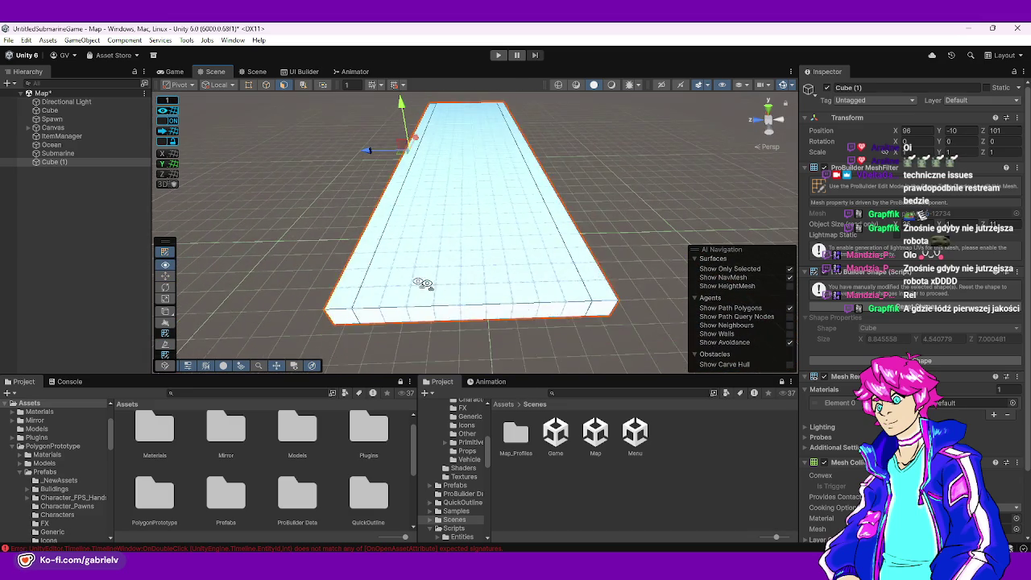
pyautogui.click(551, 234)
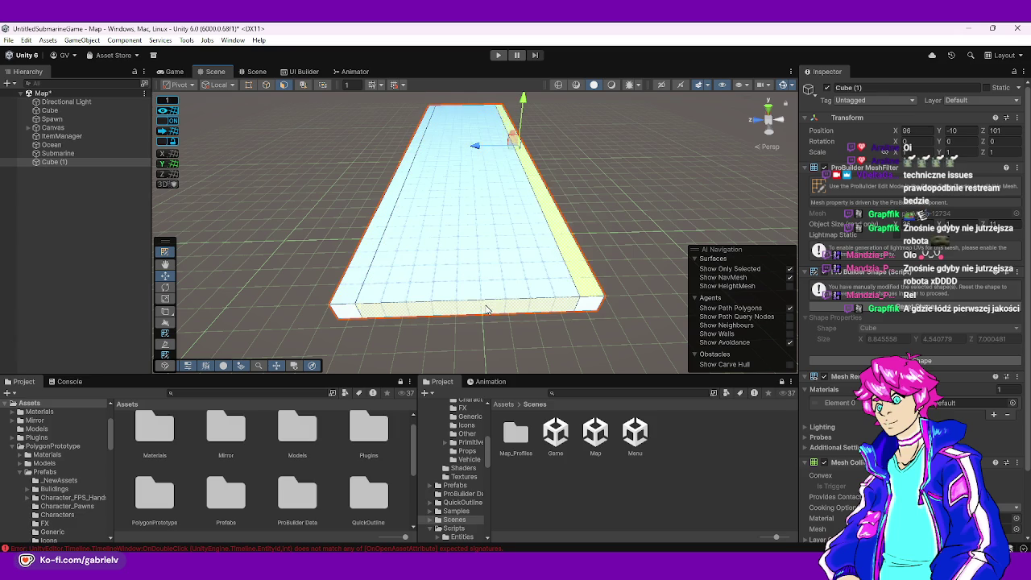
pyautogui.moveTo(464, 284); pyautogui.dragTo(470, 297)
# - Select the slab's right side face and view low along the trough
pyautogui.moveTo(522, 208)
pyautogui.mouseDown()
pyautogui.moveTo(339, 242)
pyautogui.moveTo(200, 284)
pyautogui.moveTo(331, 274)
pyautogui.mouseUp()
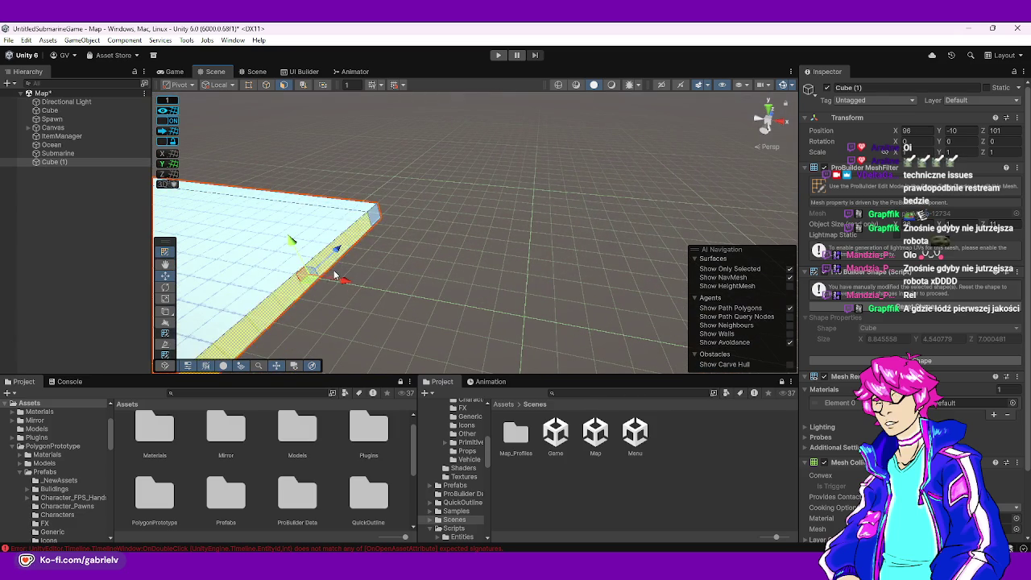
pyautogui.click(355, 286)
pyautogui.press('f')
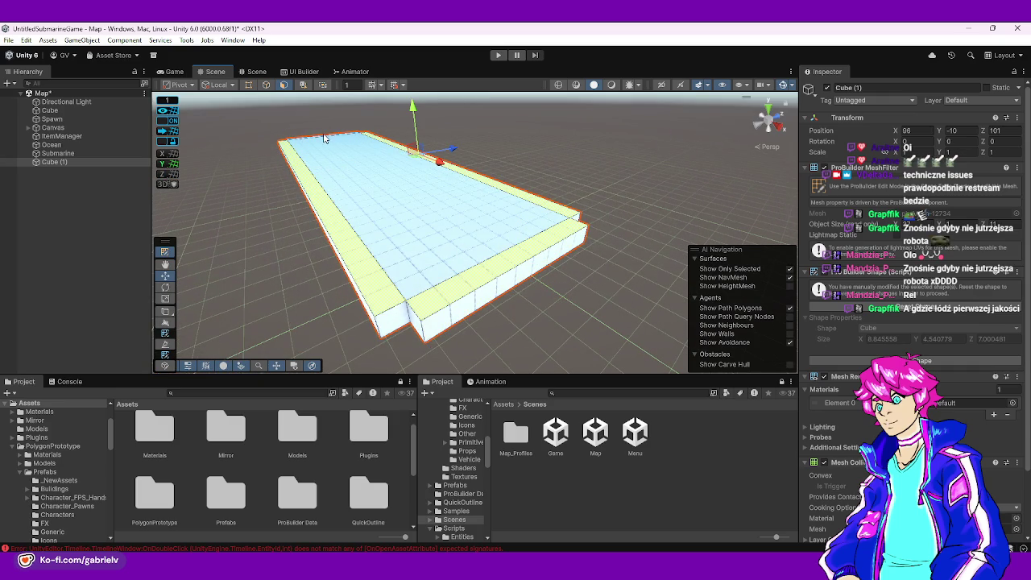
pyautogui.moveTo(473, 247); pyautogui.dragTo(449, 217)
pyautogui.moveTo(528, 246)
pyautogui.mouseDown()
pyautogui.moveTo(449, 190)
pyautogui.moveTo(451, 170)
pyautogui.moveTo(492, 175)
pyautogui.moveTo(476, 200)
pyautogui.moveTo(453, 175)
pyautogui.moveTo(494, 265)
pyautogui.moveTo(418, 261)
pyautogui.moveTo(470, 274)
pyautogui.moveTo(414, 267)
pyautogui.mouseUp()
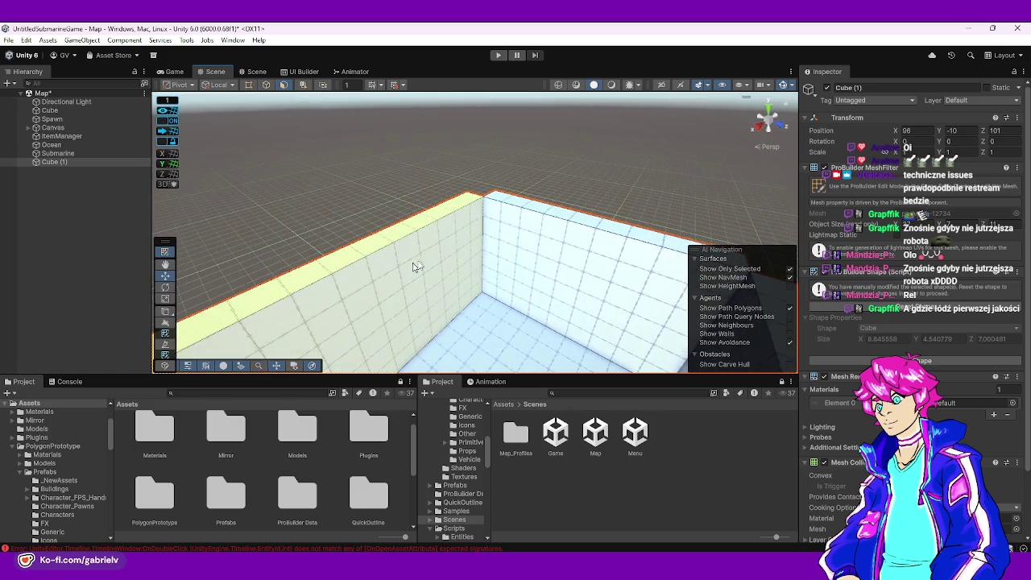
# - Extrude the selected wall face upward and select the wall's top face
pyautogui.hotkey('ctrl', 'e')
pyautogui.moveTo(502, 233)
pyautogui.mouseDown()
pyautogui.moveTo(422, 224)
pyautogui.moveTo(328, 191)
pyautogui.mouseUp()
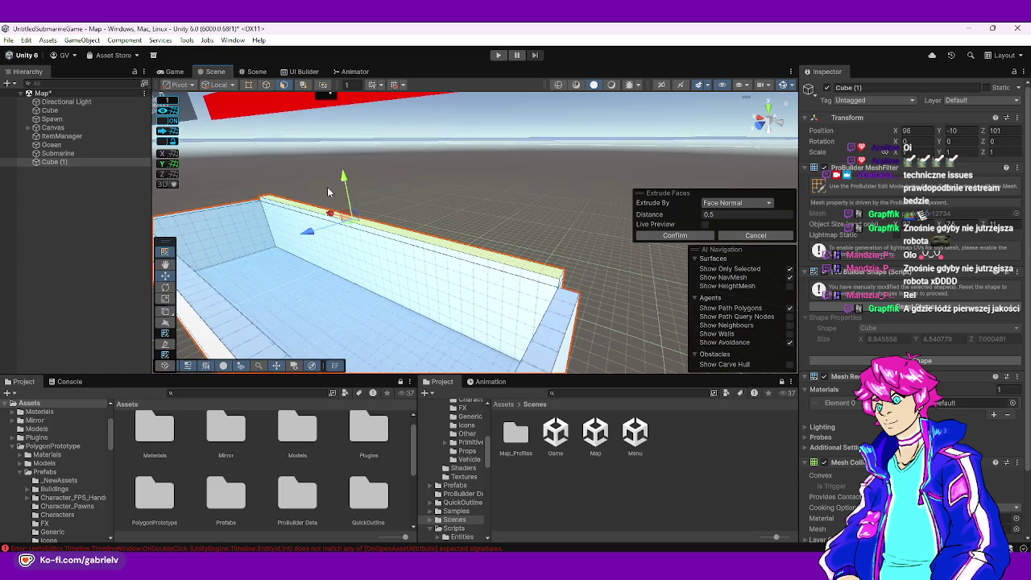
pyautogui.click(347, 196)
pyautogui.moveTo(494, 250); pyautogui.dragTo(488, 265)
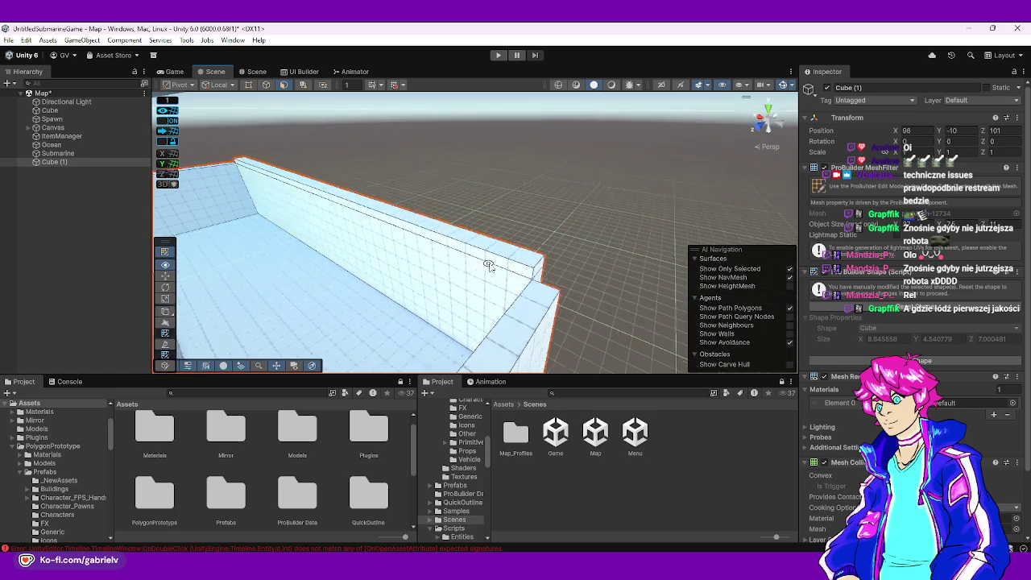
pyautogui.click(455, 237)
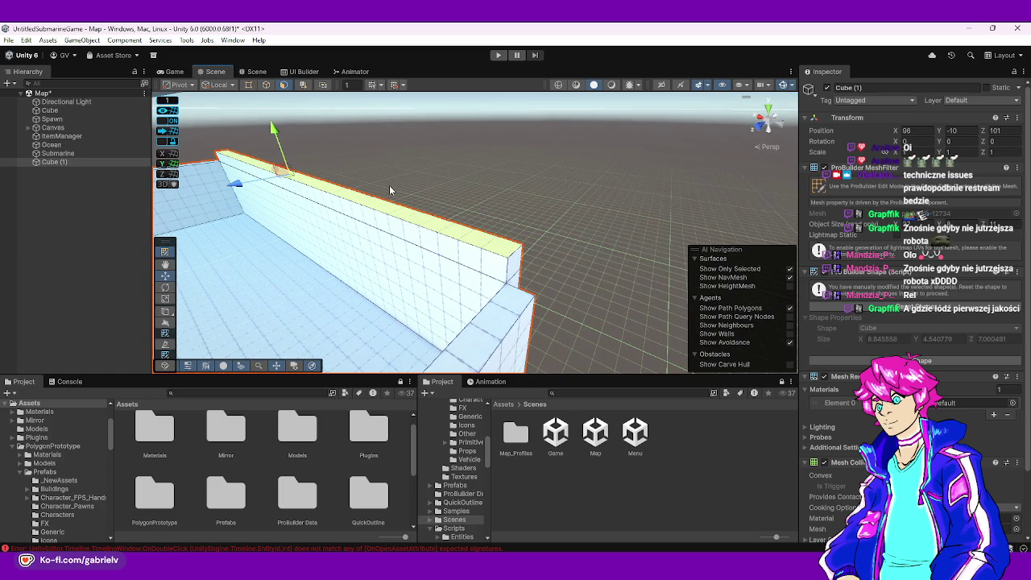
# - Check the 0.5 grid snap setting, undo a trial extrusion, and fly the camera into the corridor
pyautogui.click(174, 110)
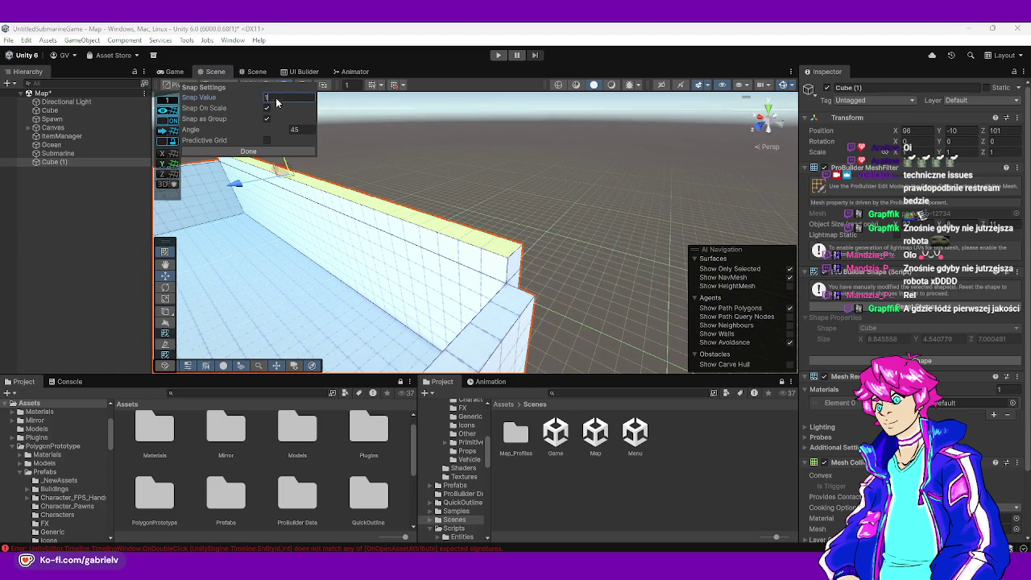
pyautogui.click(248, 153)
pyautogui.moveTo(414, 253)
pyautogui.mouseDown()
pyautogui.moveTo(287, 253)
pyautogui.moveTo(430, 247)
pyautogui.mouseUp()
pyautogui.hotkey('ctrl', 'e')
pyautogui.hotkey('ctrl', 'z')
pyautogui.hotkey('ctrl', 'z')
pyautogui.hotkey('ctrl', 'z')
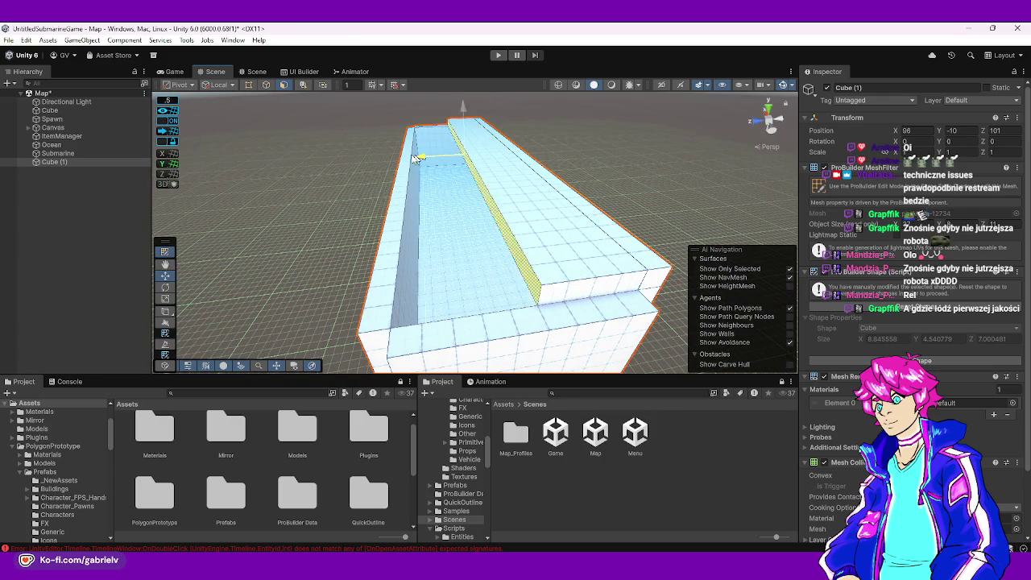
pyautogui.moveTo(573, 224)
pyautogui.mouseDown()
pyautogui.moveTo(338, 122)
pyautogui.moveTo(448, 237)
pyautogui.moveTo(480, 243)
pyautogui.moveTo(454, 198)
pyautogui.moveTo(527, 184)
pyautogui.moveTo(560, 104)
pyautogui.moveTo(521, 157)
pyautogui.moveTo(556, 173)
pyautogui.moveTo(507, 213)
pyautogui.moveTo(524, 202)
pyautogui.moveTo(621, 271)
pyautogui.moveTo(598, 237)
pyautogui.moveTo(812, 191)
pyautogui.moveTo(628, 178)
pyautogui.moveTo(621, 219)
pyautogui.moveTo(591, 245)
pyautogui.moveTo(540, 209)
pyautogui.moveTo(518, 281)
pyautogui.moveTo(208, 219)
pyautogui.mouseUp()
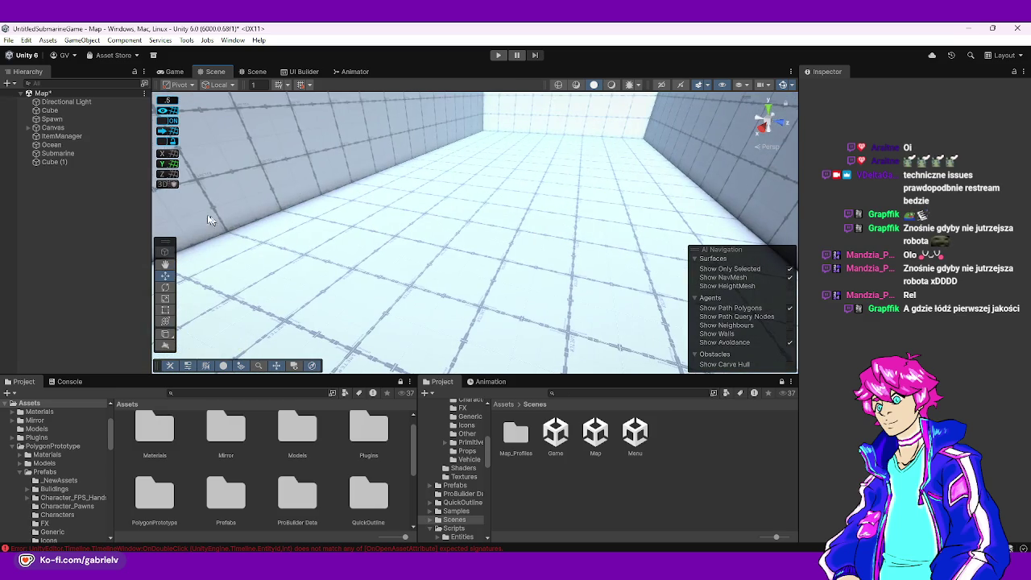
pyautogui.rightClick(71, 198)
# - Create the empty SpawnPoint object and look around it near the trough floor
pyautogui.click(113, 379)
pyautogui.write('SpawnPoint')
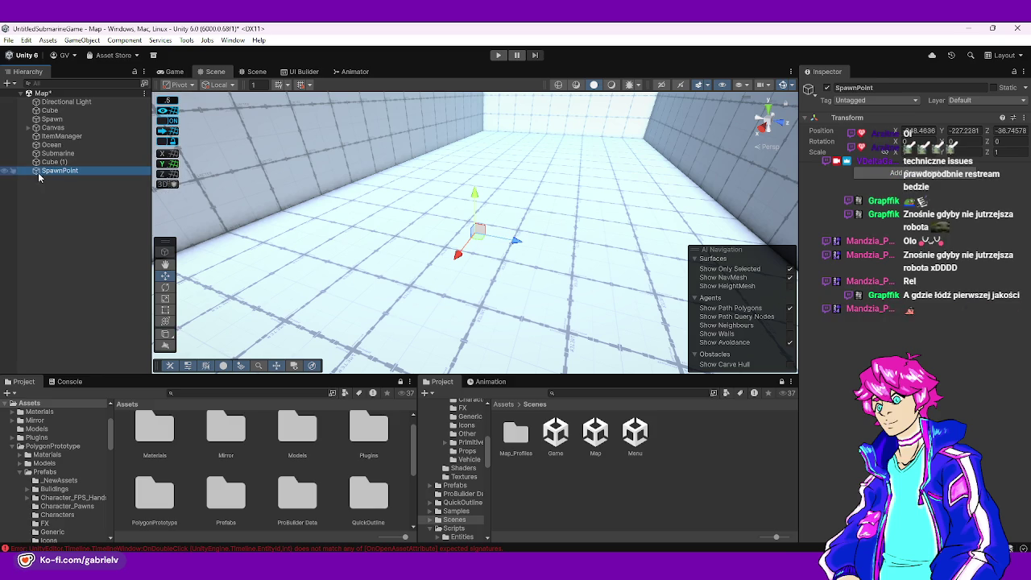
pyautogui.click(57, 152)
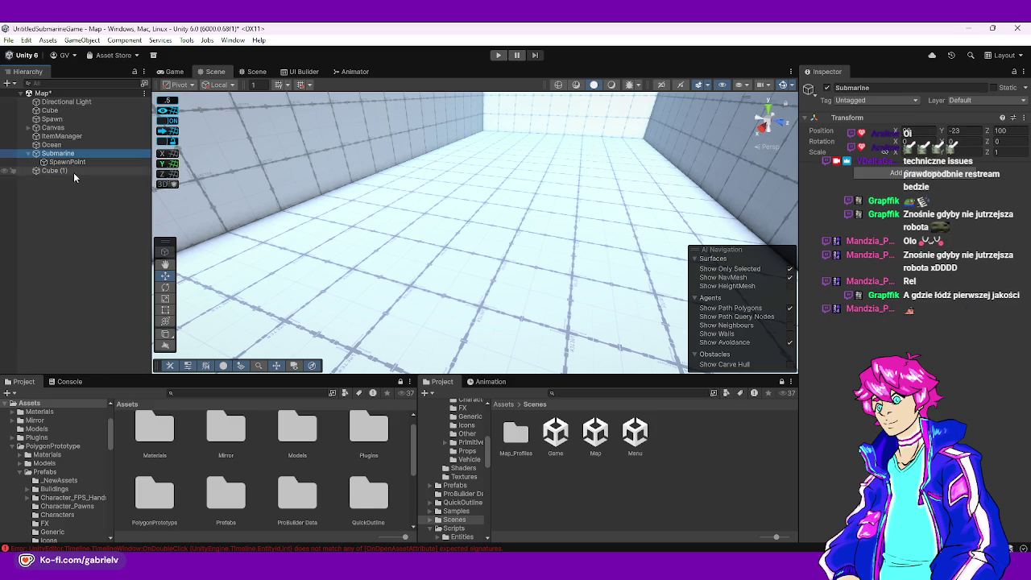
pyautogui.click(73, 171)
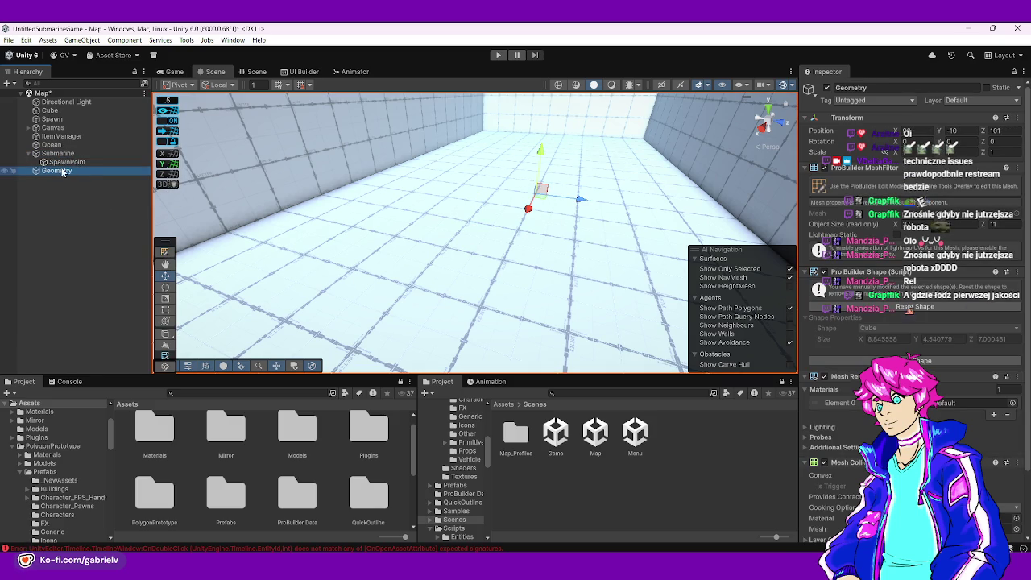
pyautogui.doubleClick(66, 162)
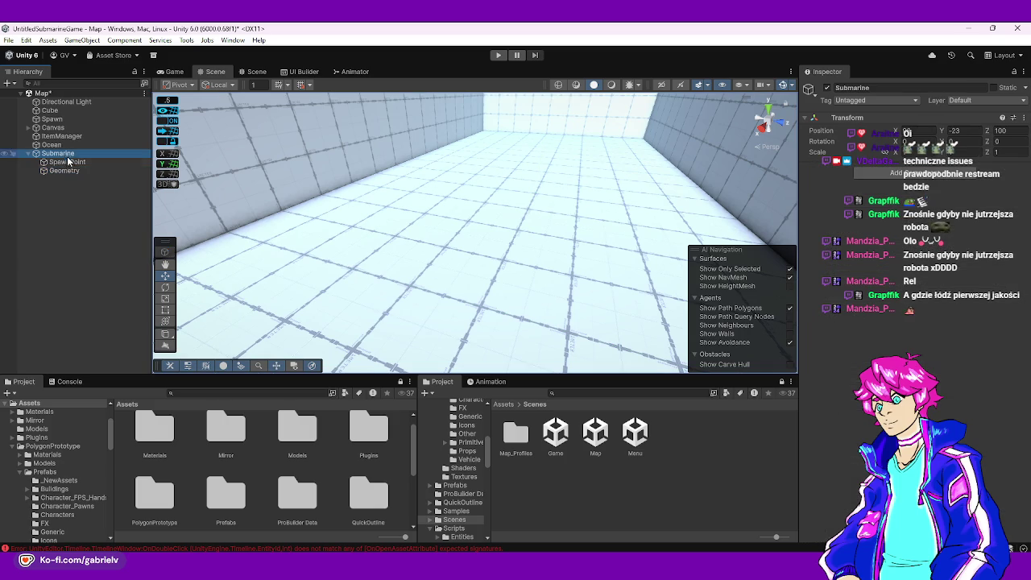
pyautogui.moveTo(207, 195)
pyautogui.mouseDown()
pyautogui.moveTo(575, 185)
pyautogui.moveTo(212, 186)
pyautogui.moveTo(276, 234)
pyautogui.moveTo(617, 233)
pyautogui.moveTo(568, 304)
pyautogui.mouseUp()
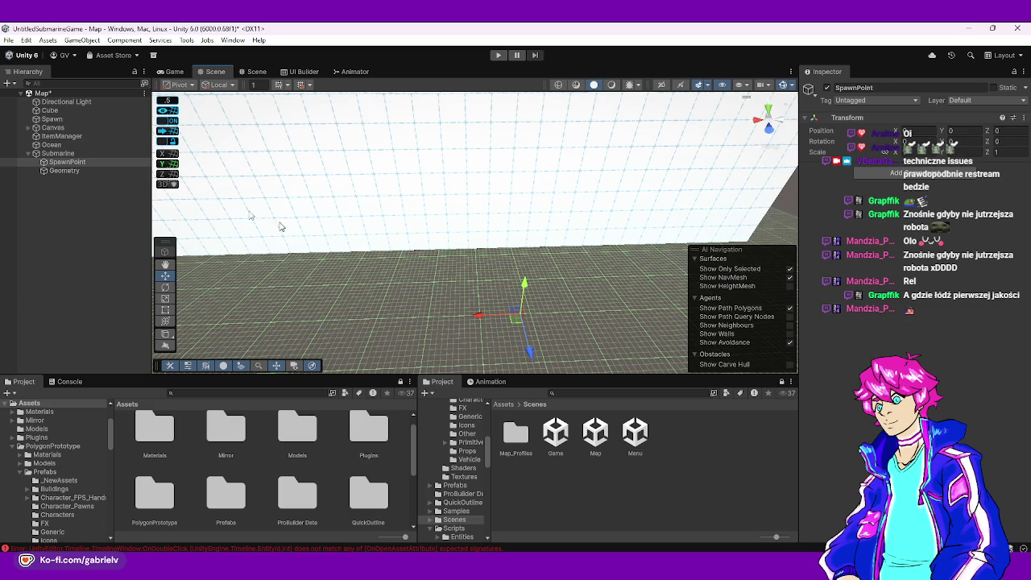
# - Move the Submarine up to Position Y −15.5
pyautogui.doubleClick(77, 153)
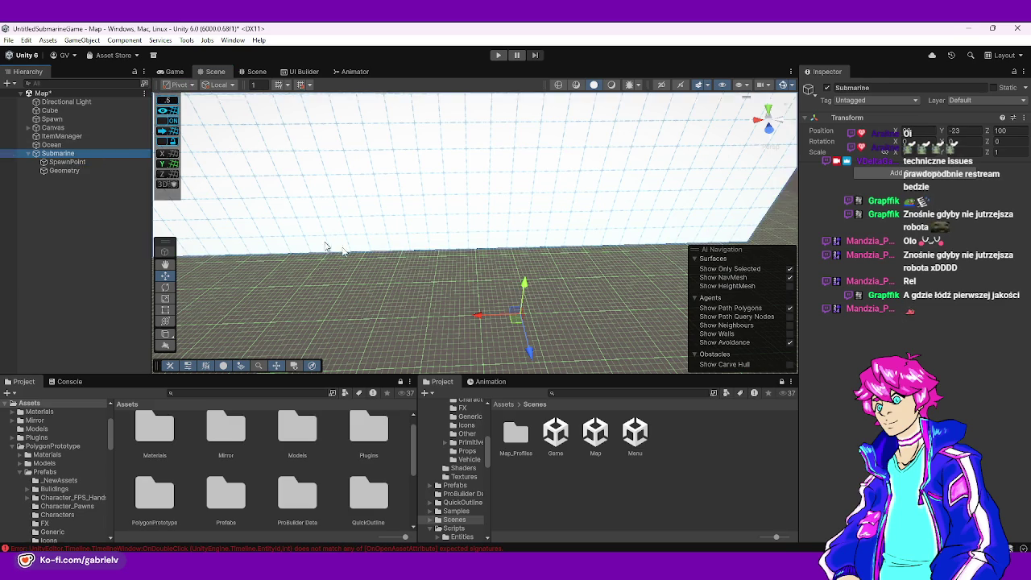
pyautogui.moveTo(501, 294); pyautogui.dragTo(349, 246)
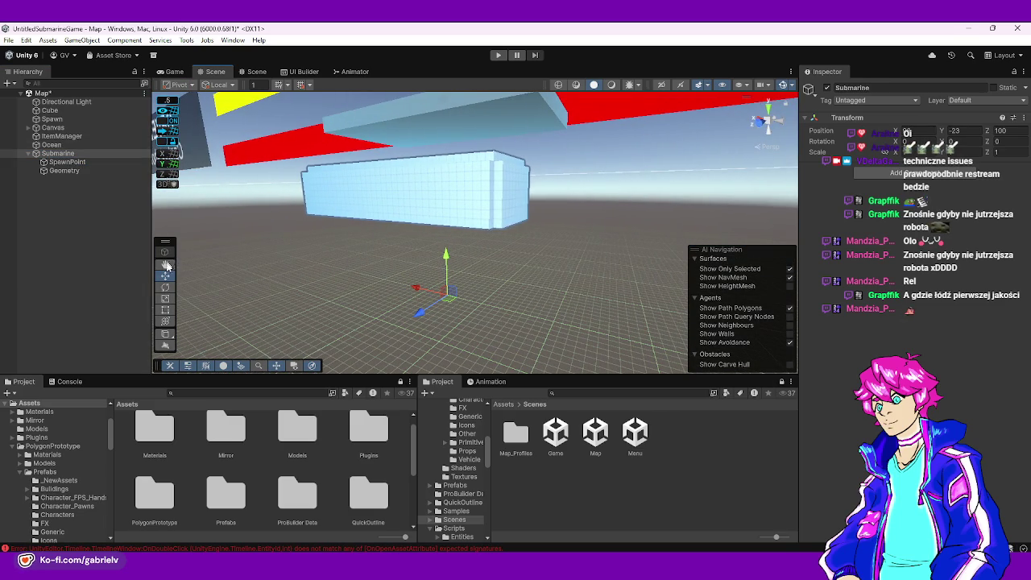
pyautogui.click(349, 155)
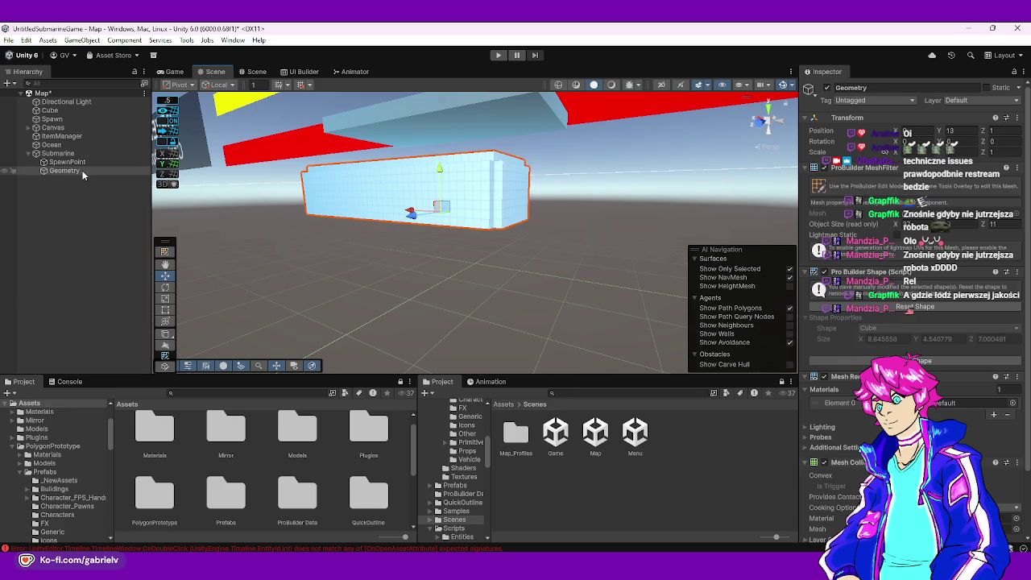
pyautogui.click(58, 153)
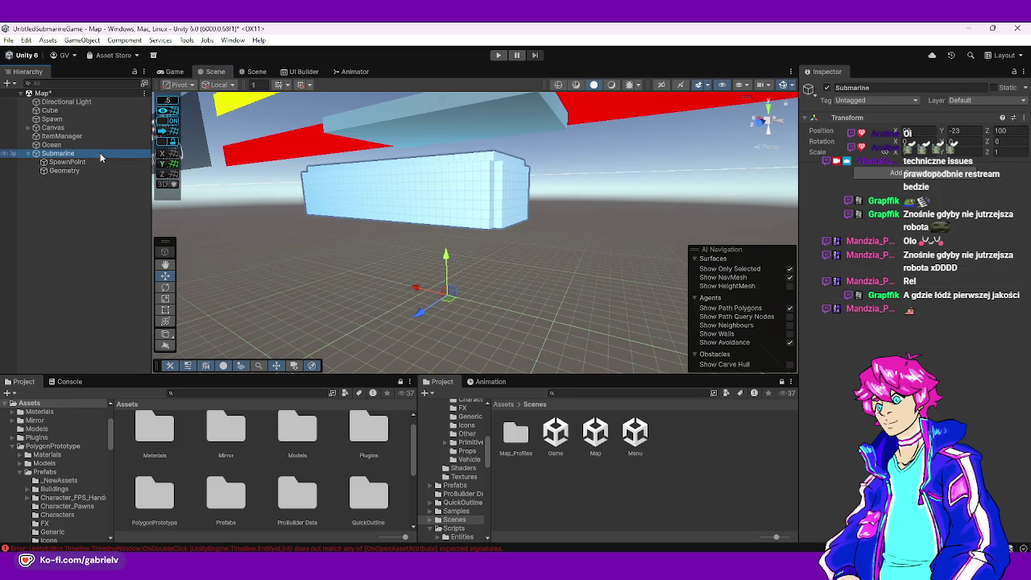
pyautogui.click(64, 171)
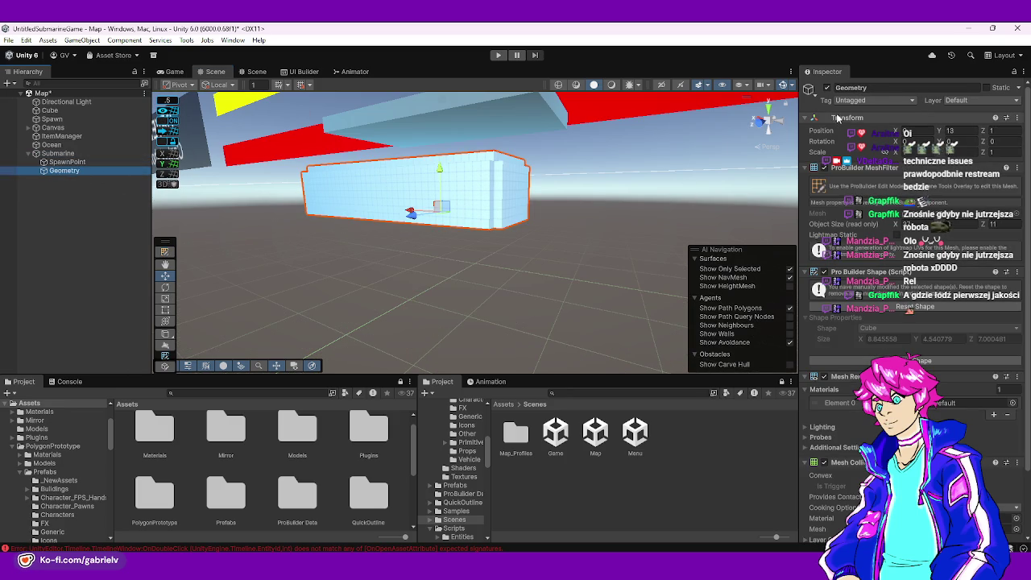
pyautogui.hotkey('ctrl', 'z')
pyautogui.hotkey('ctrl', 'z')
pyautogui.moveTo(447, 260)
pyautogui.mouseDown()
pyautogui.moveTo(443, 202)
pyautogui.moveTo(497, 271)
pyautogui.moveTo(241, 257)
pyautogui.moveTo(279, 218)
pyautogui.moveTo(196, 184)
pyautogui.mouseUp()
# - Select SpawnPoint and orbit the view around the room
pyautogui.click(279, 218)
pyautogui.click(391, 260)
pyautogui.moveTo(392, 260)
pyautogui.mouseDown()
pyautogui.moveTo(587, 288)
pyautogui.moveTo(345, 250)
pyautogui.moveTo(302, 221)
pyautogui.moveTo(417, 257)
pyautogui.moveTo(416, 201)
pyautogui.moveTo(427, 242)
pyautogui.moveTo(454, 261)
pyautogui.moveTo(760, 262)
pyautogui.moveTo(400, 230)
pyautogui.moveTo(975, 258)
pyautogui.moveTo(483, 266)
pyautogui.moveTo(280, 328)
pyautogui.mouseUp()
pyautogui.moveTo(502, 306); pyautogui.dragTo(544, 313)
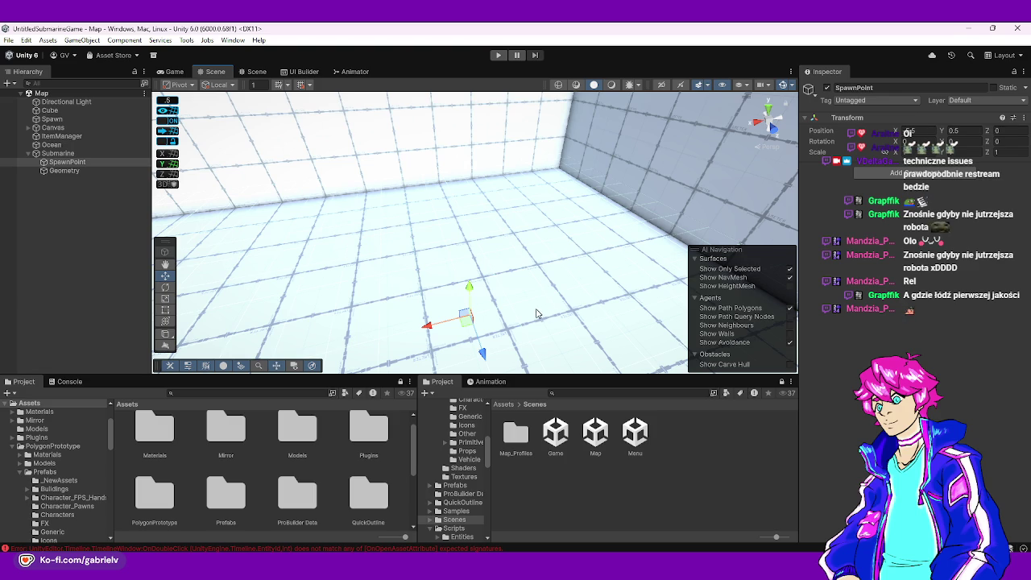
pyautogui.moveTo(421, 294)
pyautogui.mouseDown()
pyautogui.moveTo(215, 191)
pyautogui.moveTo(362, 242)
pyautogui.moveTo(818, 229)
pyautogui.moveTo(218, 249)
pyautogui.moveTo(496, 140)
pyautogui.mouseUp()
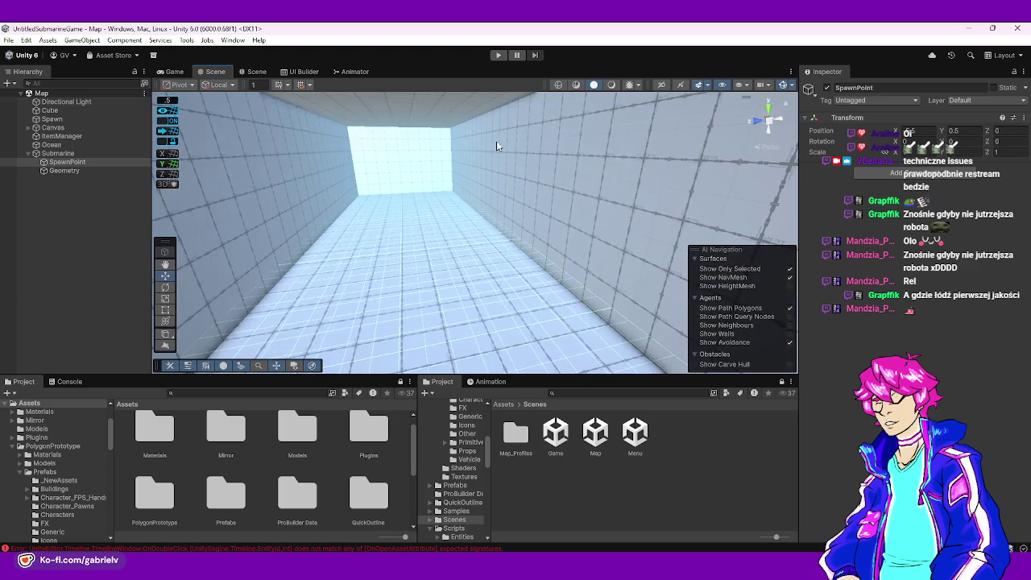
pyautogui.click(613, 85)
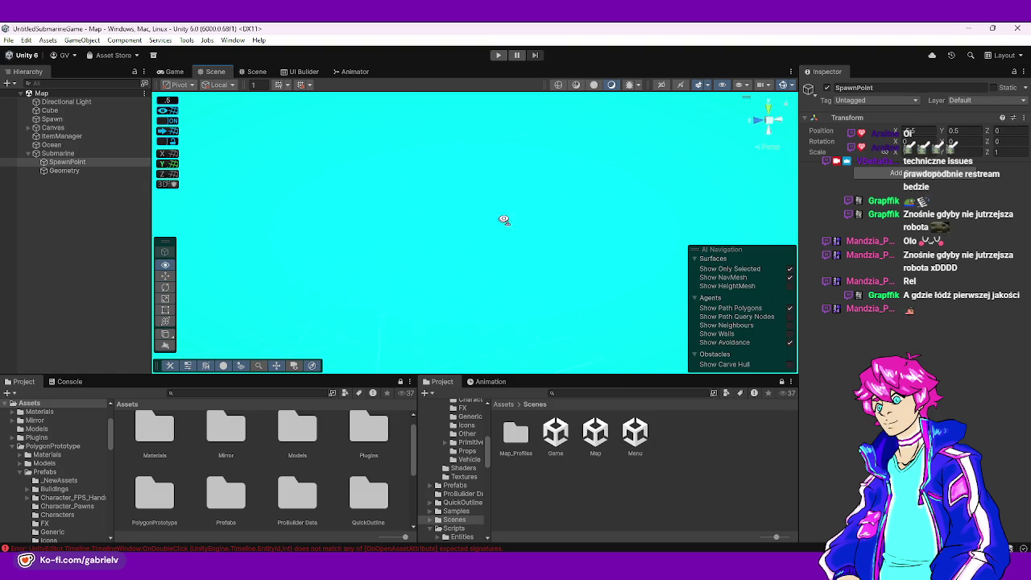
pyautogui.moveTo(399, 290); pyautogui.dragTo(486, 270)
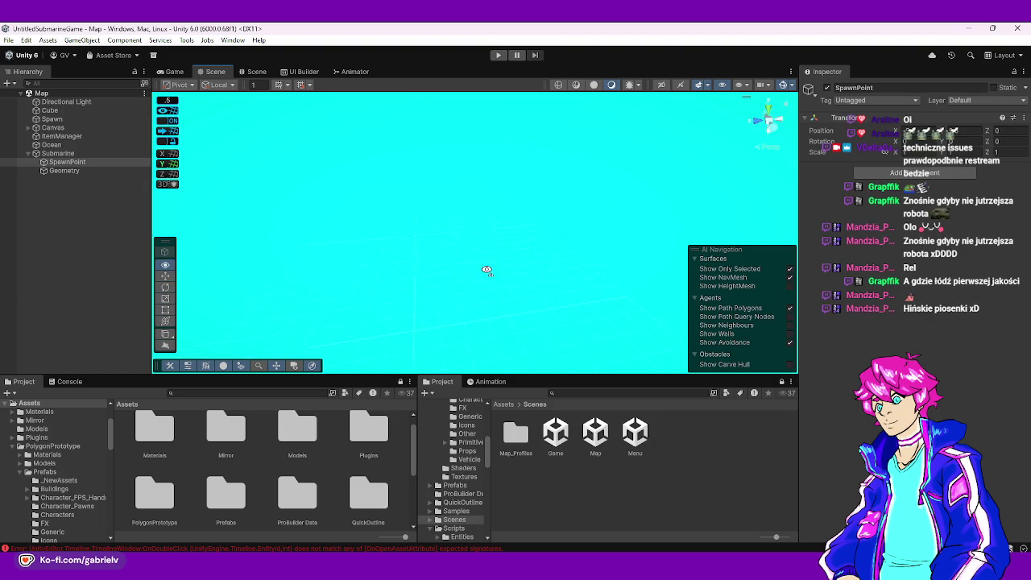
pyautogui.moveTo(380, 227)
pyautogui.mouseDown()
pyautogui.moveTo(391, 174)
pyautogui.moveTo(571, 246)
pyautogui.moveTo(579, 170)
pyautogui.moveTo(597, 241)
pyautogui.mouseUp()
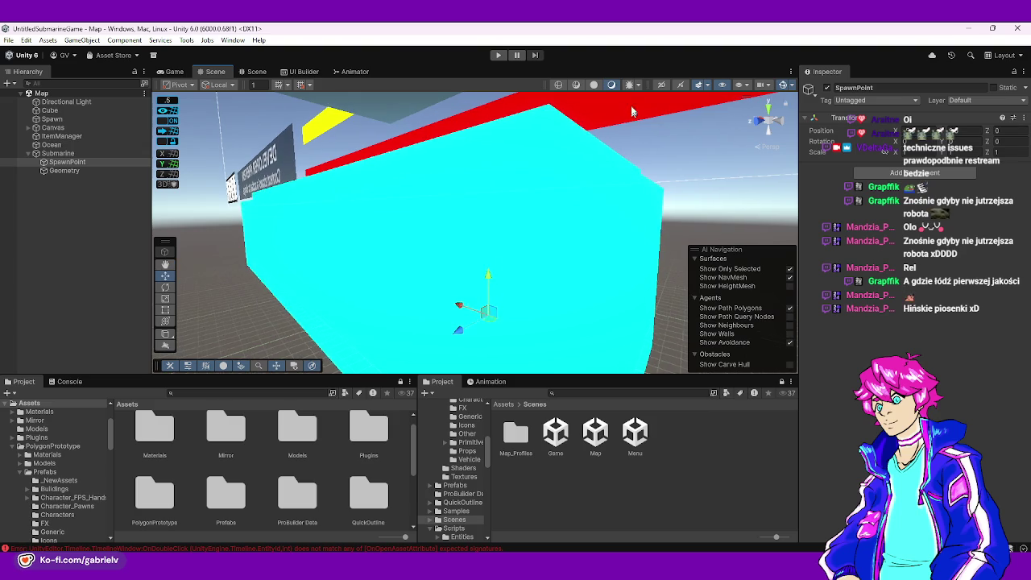
pyautogui.click(595, 85)
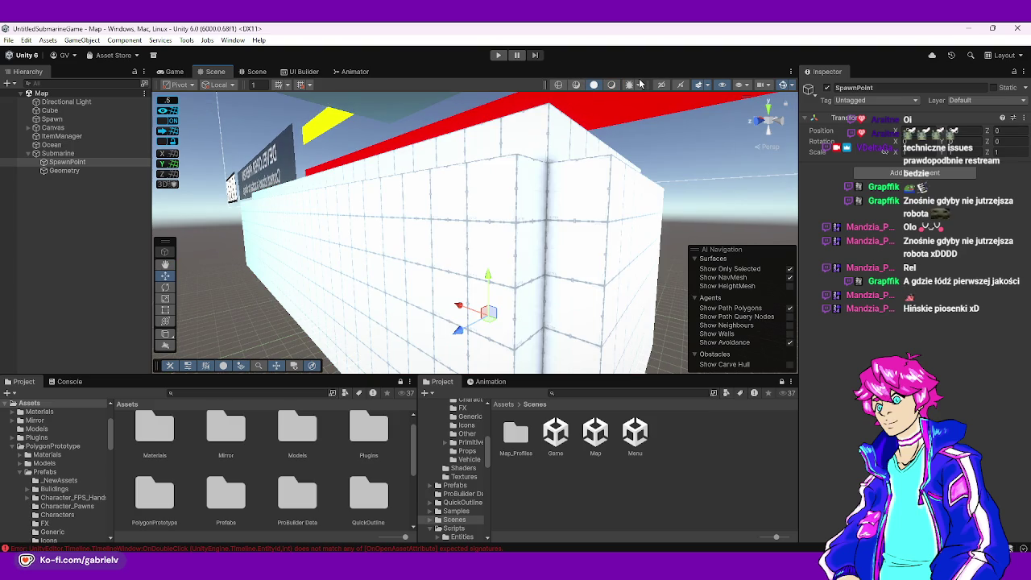
pyautogui.click(558, 85)
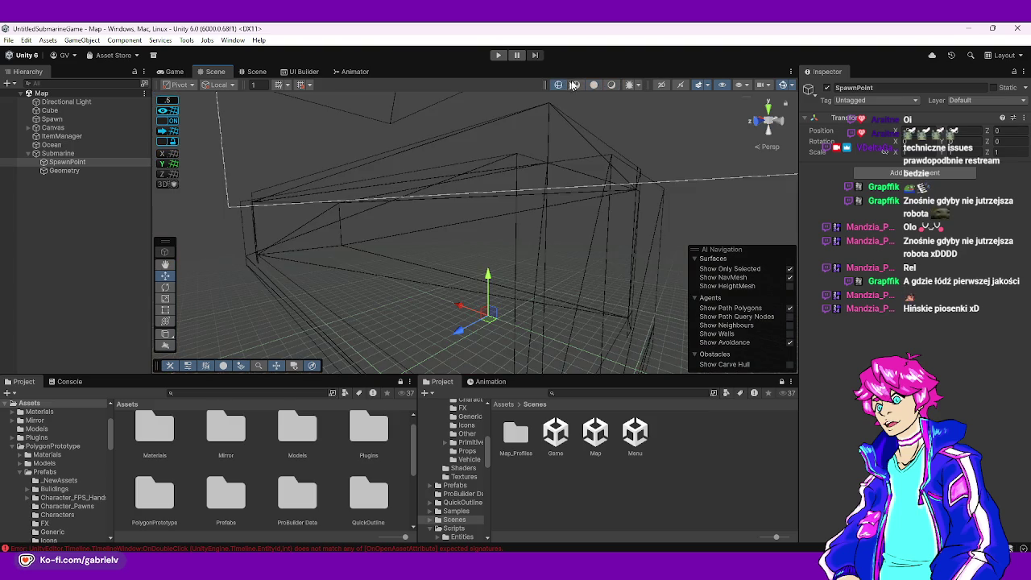
pyautogui.click(595, 85)
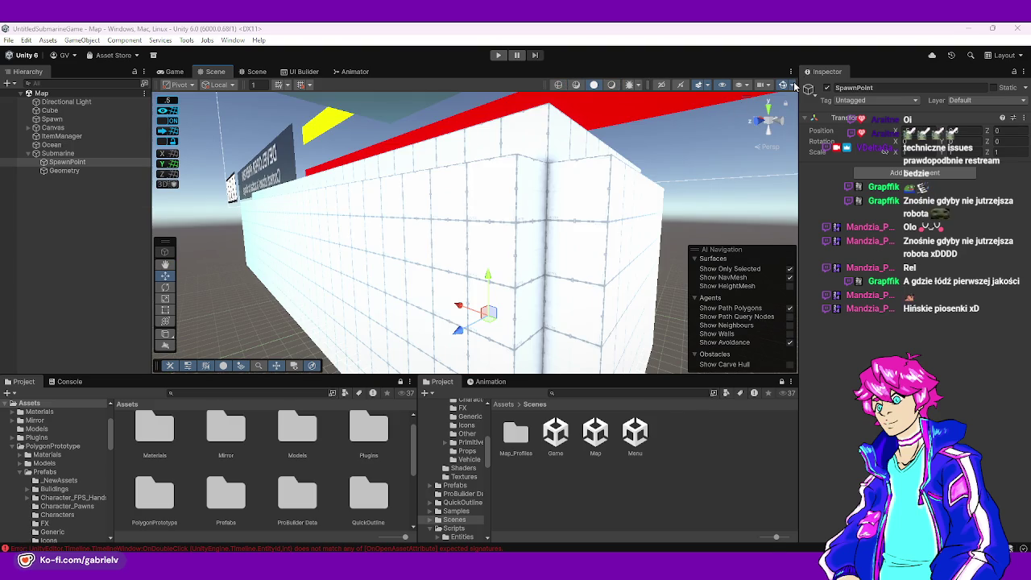
pyautogui.click(710, 84)
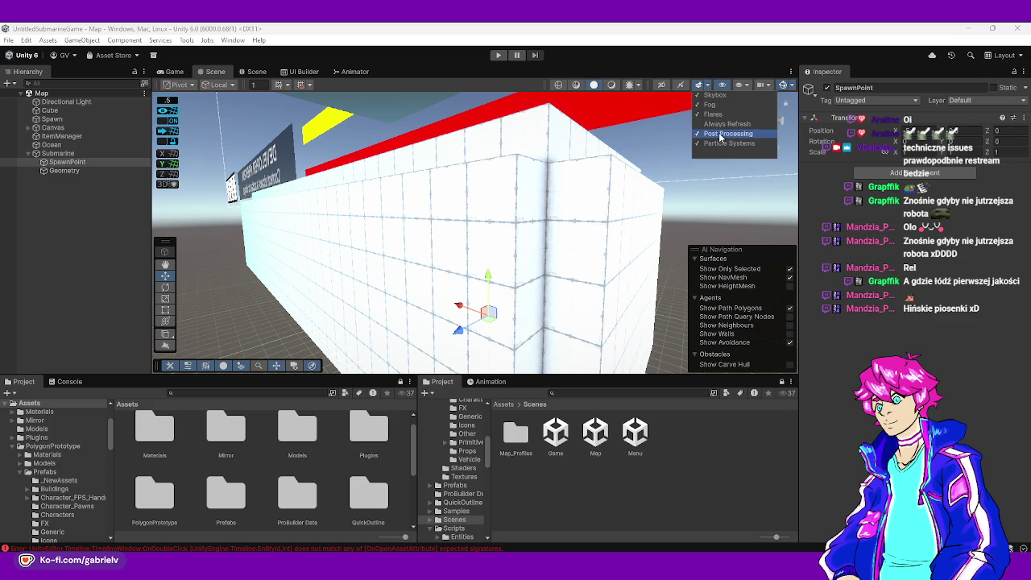
pyautogui.click(724, 83)
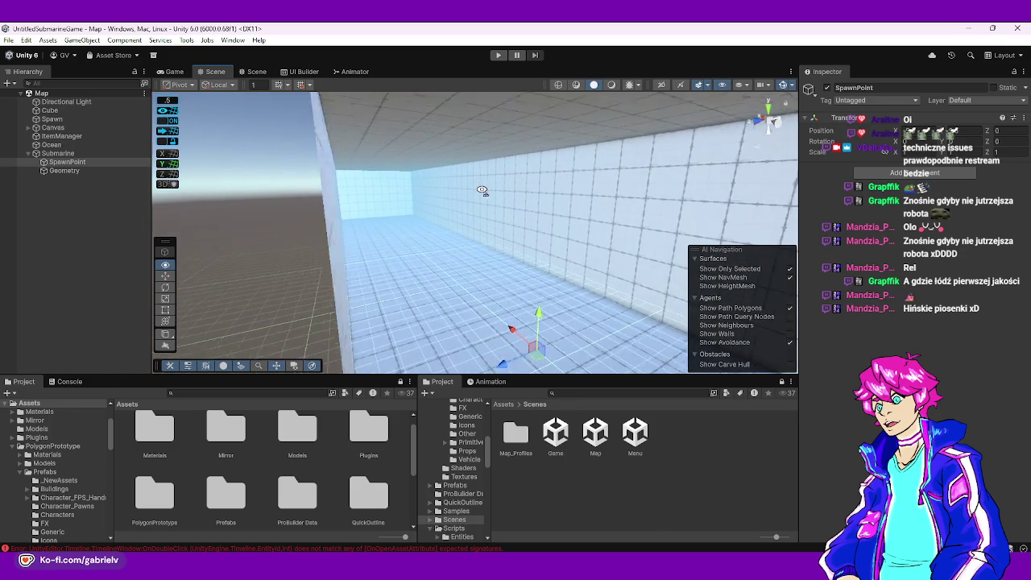
# - Duplicate the Directional Light and disable the original
pyautogui.click(76, 105)
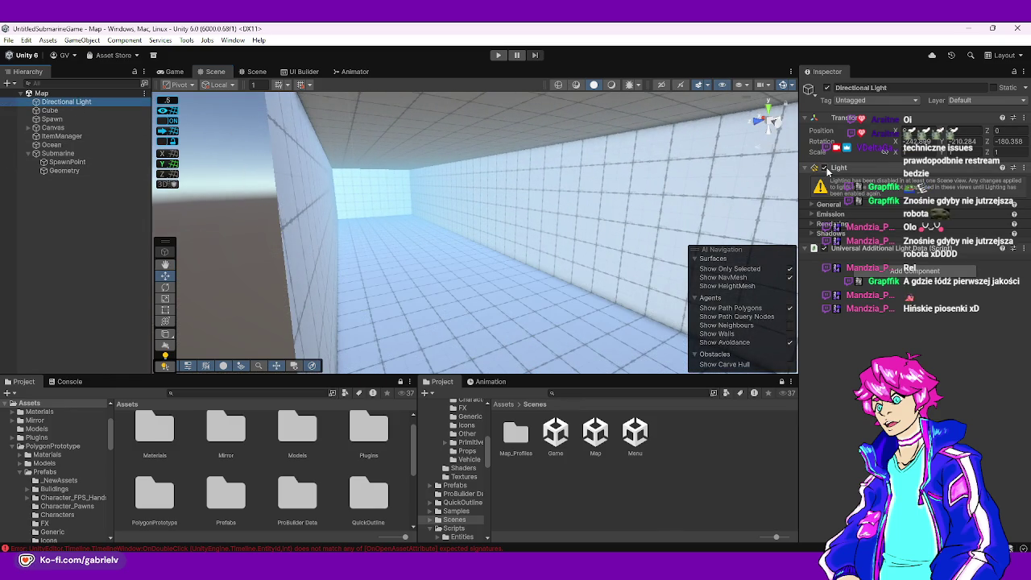
pyautogui.moveTo(609, 207); pyautogui.dragTo(616, 205)
pyautogui.scroll(-5, 615, 205)
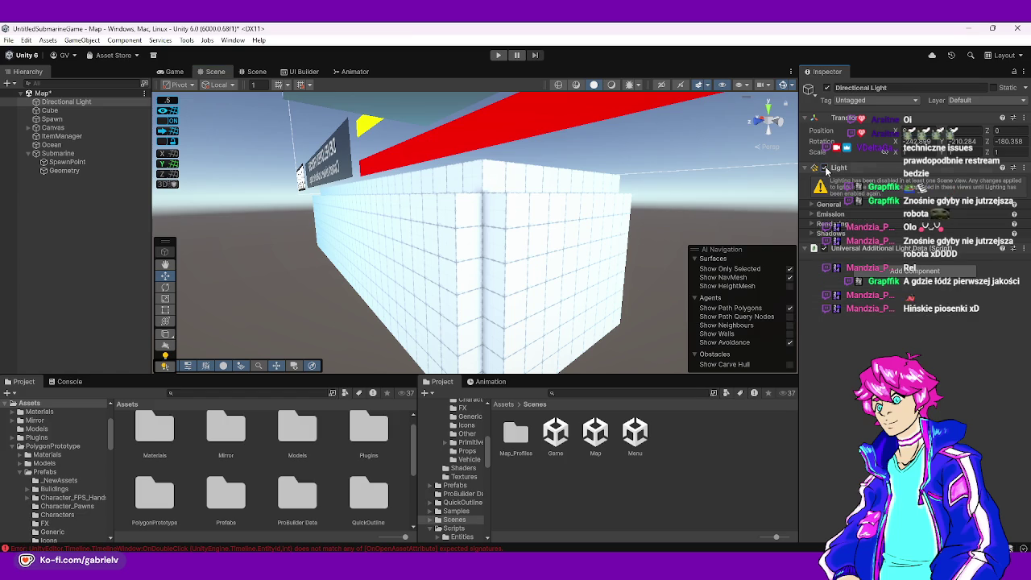
pyautogui.press('f')
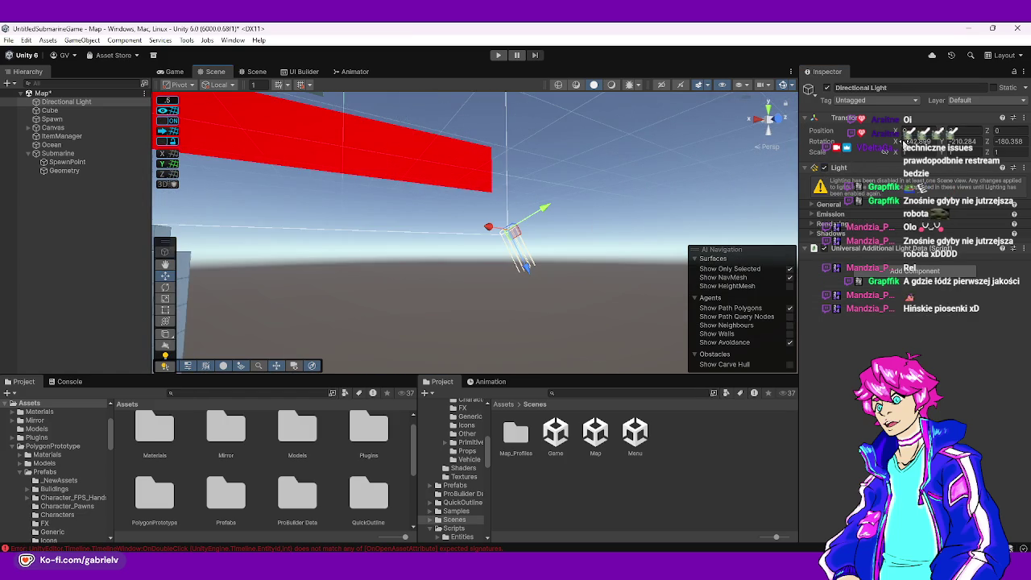
pyautogui.hotkey('ctrl', 'd')
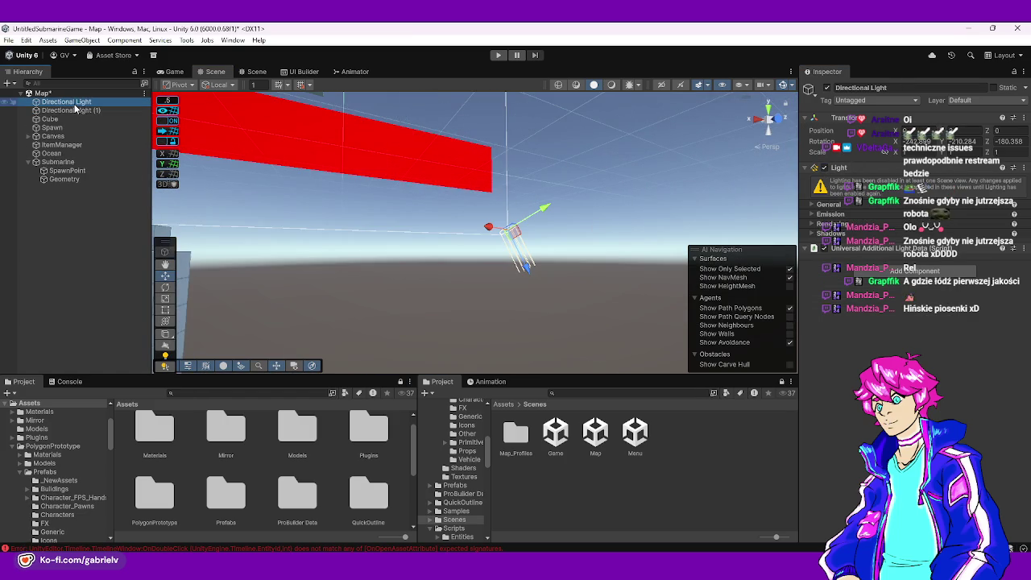
pyautogui.click(827, 88)
pyautogui.press('Down')
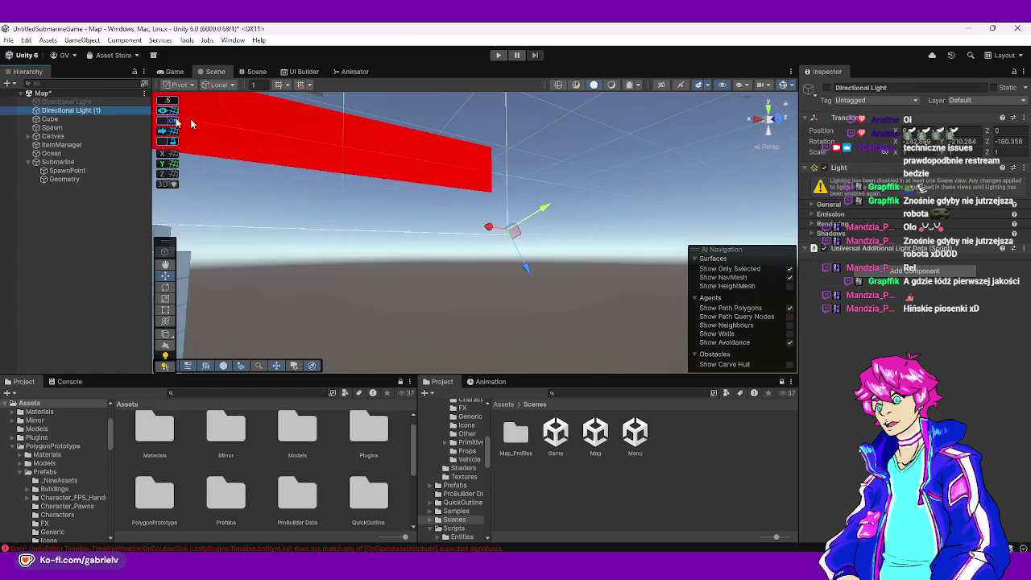
pyautogui.click(822, 91)
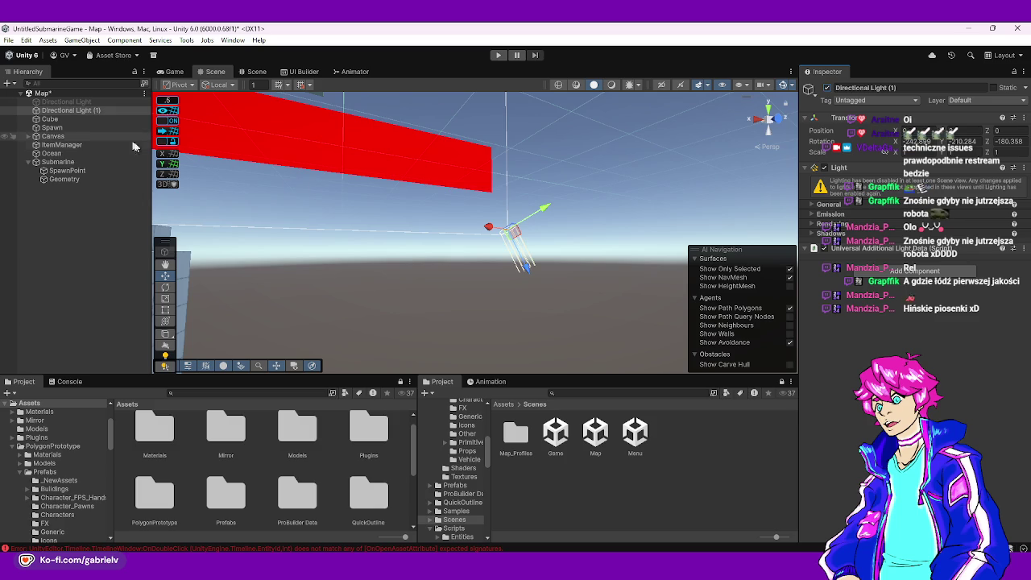
# - Rotate Directional Light (1) to a new angle with the Rotate tool
pyautogui.click(166, 287)
pyautogui.moveTo(516, 233)
pyautogui.mouseDown()
pyautogui.moveTo(507, 132)
pyautogui.moveTo(520, 181)
pyautogui.mouseUp()
pyautogui.click(553, 219)
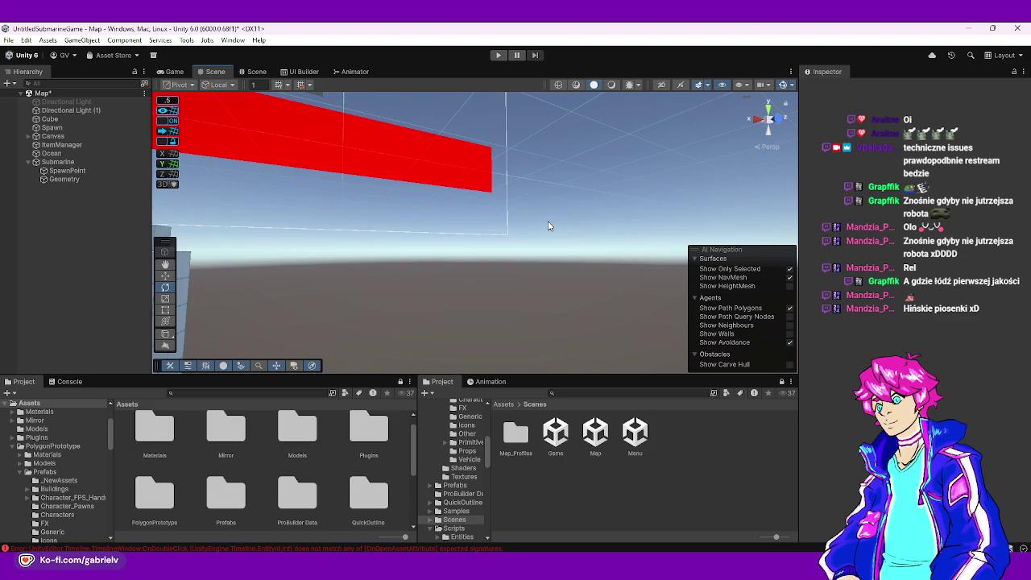
# - Look down over the blue corridor blocks and save the Map scene with Ctrl+S
pyautogui.moveTo(511, 247)
pyautogui.mouseDown()
pyautogui.moveTo(497, 258)
pyautogui.moveTo(522, 253)
pyautogui.mouseUp()
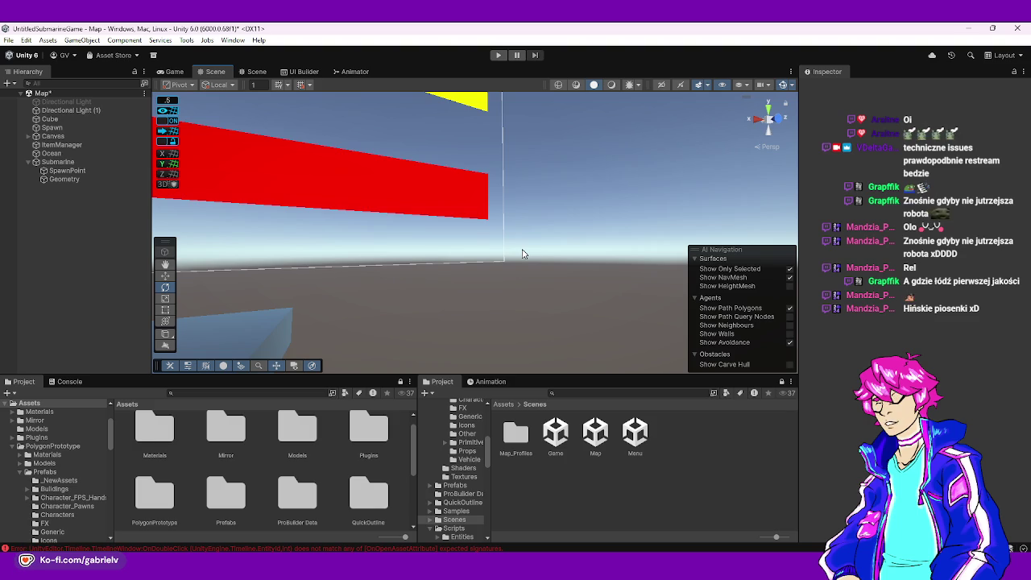
pyautogui.moveTo(520, 252)
pyautogui.mouseDown()
pyautogui.moveTo(347, 303)
pyautogui.moveTo(299, 352)
pyautogui.moveTo(467, 322)
pyautogui.moveTo(500, 310)
pyautogui.moveTo(529, 271)
pyautogui.moveTo(512, 310)
pyautogui.mouseUp()
pyautogui.hotkey('ctrl', 's')
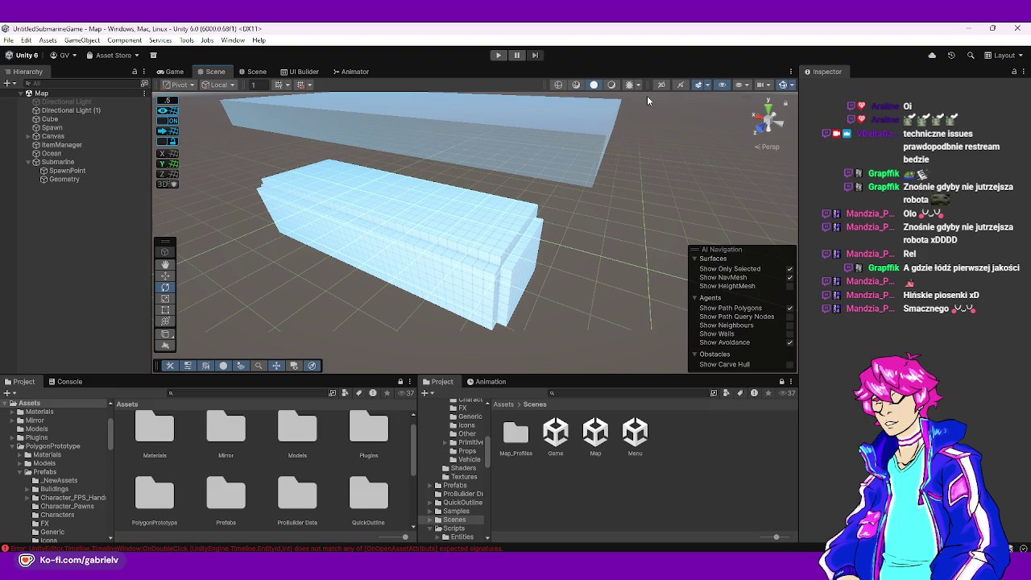
pyautogui.moveTo(685, 211)
pyautogui.mouseDown()
pyautogui.moveTo(582, 218)
pyautogui.moveTo(500, 145)
pyautogui.mouseUp()
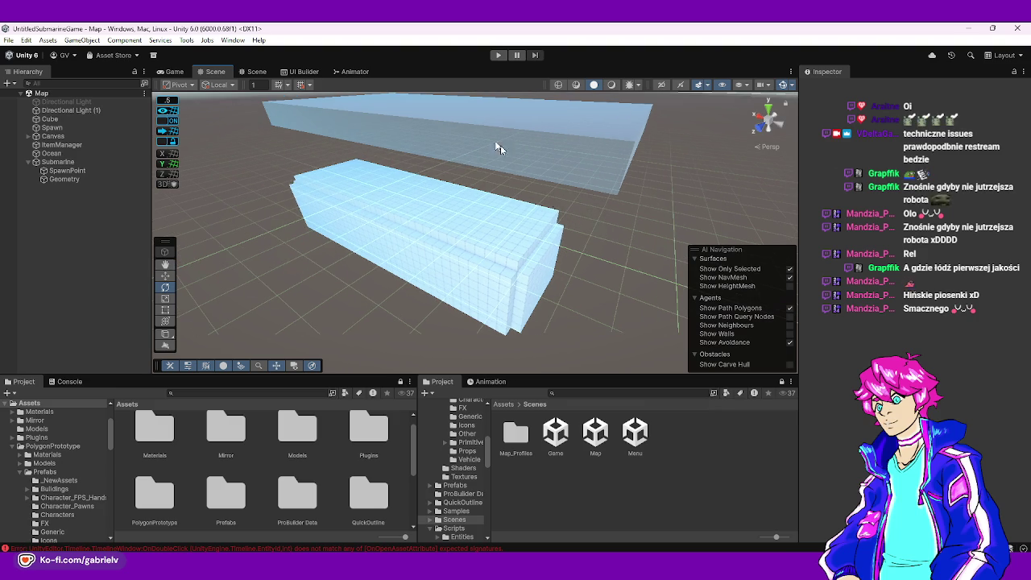
# - Enter Play mode and orbit over the water to view the grey slab
pyautogui.click(498, 55)
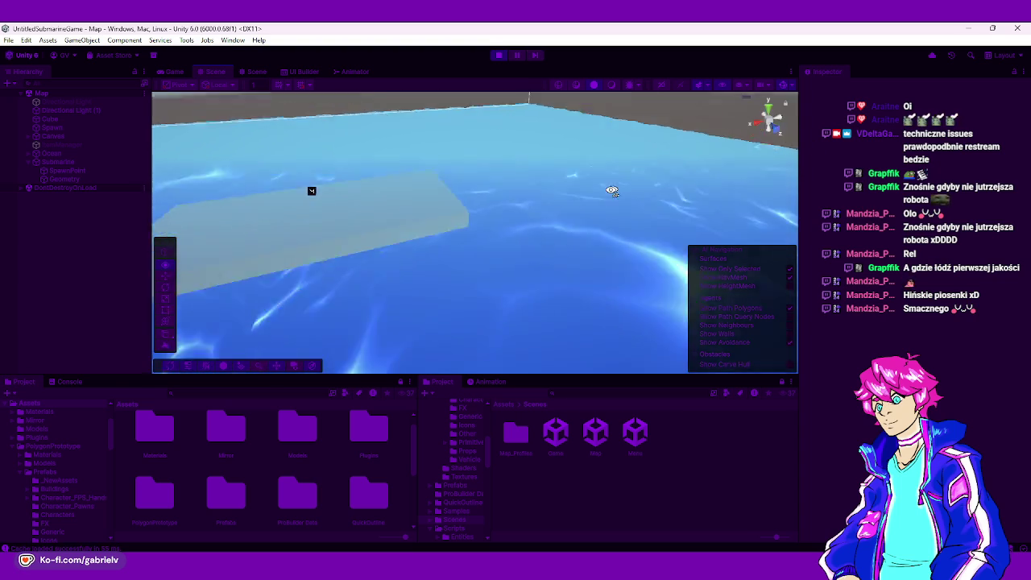
pyautogui.moveTo(464, 175)
pyautogui.mouseDown()
pyautogui.moveTo(438, 140)
pyautogui.moveTo(472, 145)
pyautogui.moveTo(620, 268)
pyautogui.mouseUp()
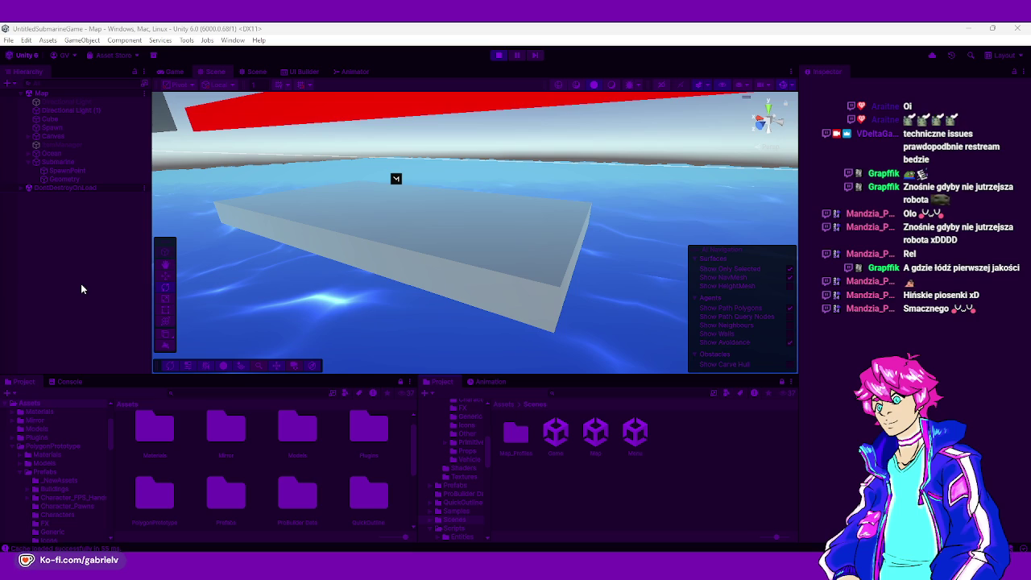
# - Select and frame the grey slab, then select the Health slider under Canvas > Stats
pyautogui.rightClick(350, 257)
pyautogui.rightClick(373, 258)
pyautogui.press('Escape')
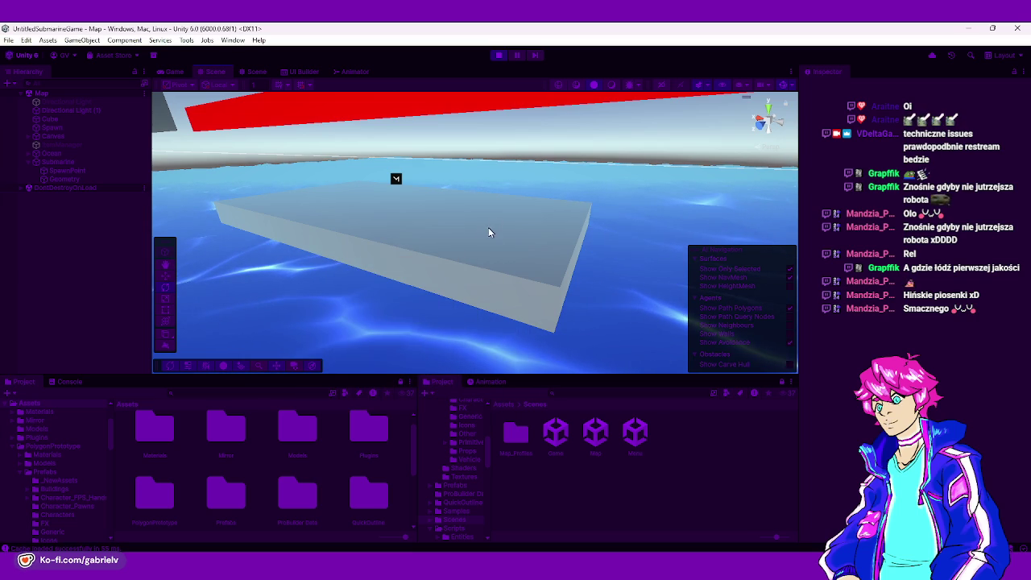
pyautogui.click(488, 231)
pyautogui.press('f')
pyautogui.click(484, 225)
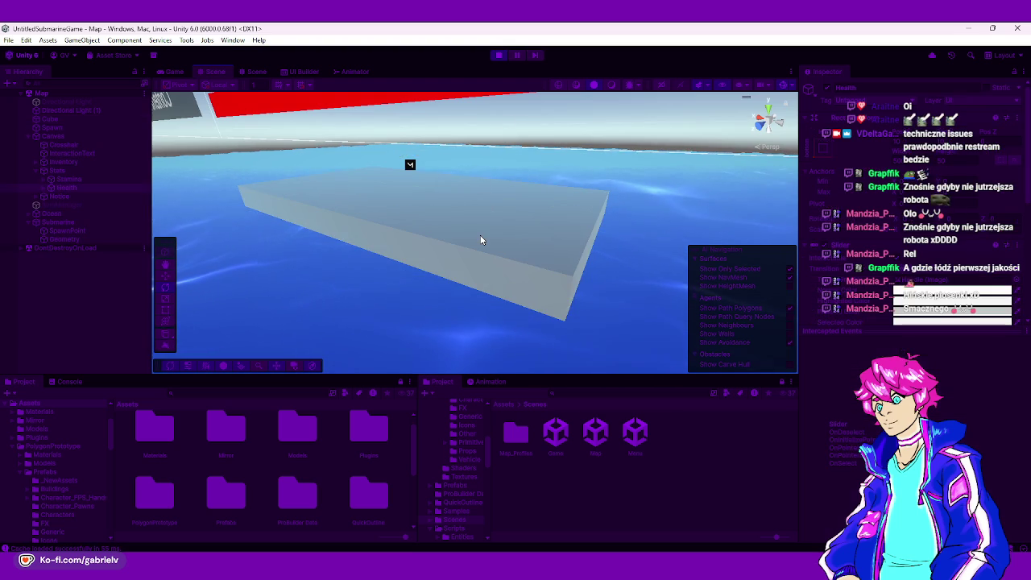
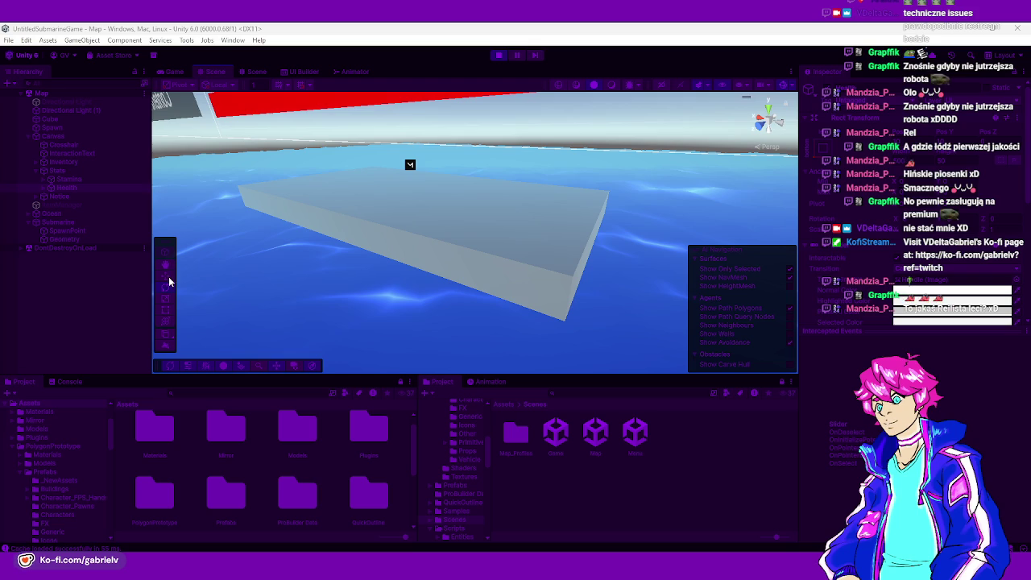
# - Exit play mode and return to the Scene view, orbiting around the floating box and blocks
pyautogui.moveTo(504, 285)
pyautogui.mouseDown()
pyautogui.moveTo(487, 252)
pyautogui.moveTo(346, 287)
pyautogui.moveTo(244, 283)
pyautogui.moveTo(548, 263)
pyautogui.moveTo(761, 370)
pyautogui.mouseUp()
pyautogui.moveTo(645, 306)
pyautogui.mouseDown()
pyautogui.moveTo(582, 279)
pyautogui.moveTo(357, 295)
pyautogui.moveTo(443, 341)
pyautogui.moveTo(367, 346)
pyautogui.moveTo(299, 287)
pyautogui.moveTo(381, 272)
pyautogui.moveTo(271, 253)
pyautogui.moveTo(160, 270)
pyautogui.moveTo(379, 161)
pyautogui.moveTo(375, 154)
pyautogui.moveTo(469, 245)
pyautogui.moveTo(481, 78)
pyautogui.mouseUp()
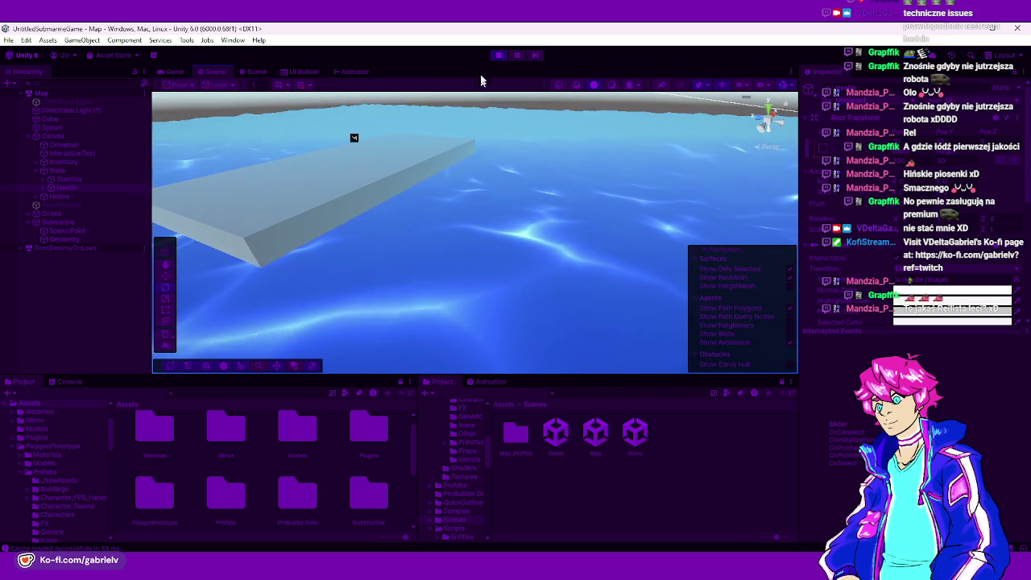
pyautogui.click(499, 55)
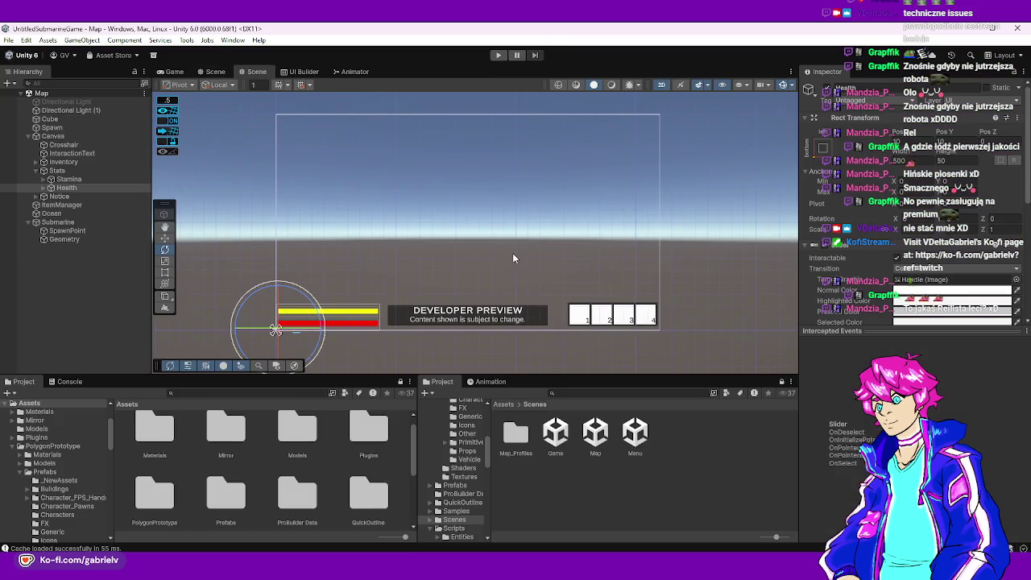
pyautogui.click(213, 73)
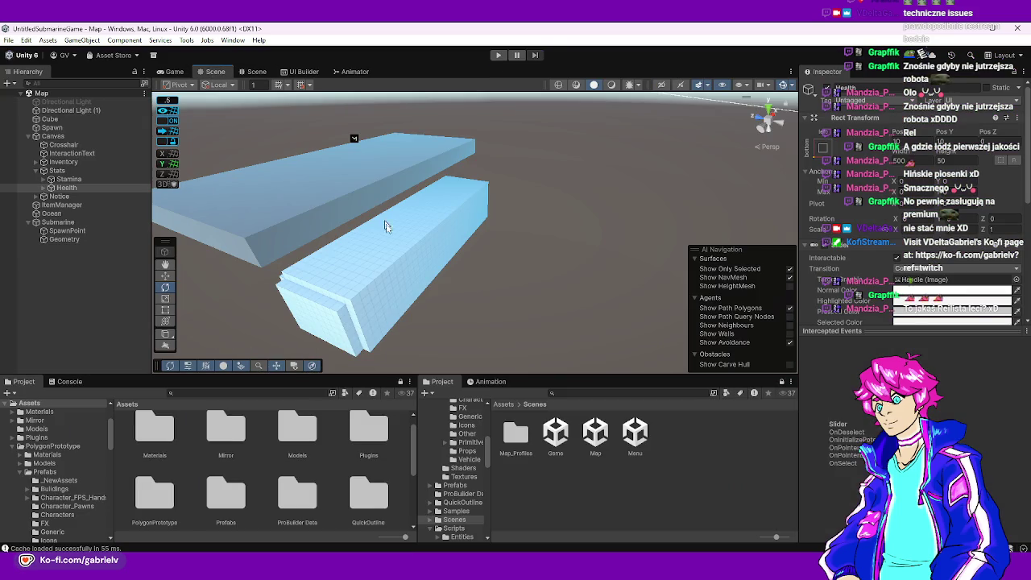
pyautogui.moveTo(421, 260)
pyautogui.mouseDown()
pyautogui.moveTo(534, 249)
pyautogui.moveTo(566, 279)
pyautogui.moveTo(375, 297)
pyautogui.moveTo(184, 223)
pyautogui.moveTo(359, 239)
pyautogui.mouseUp()
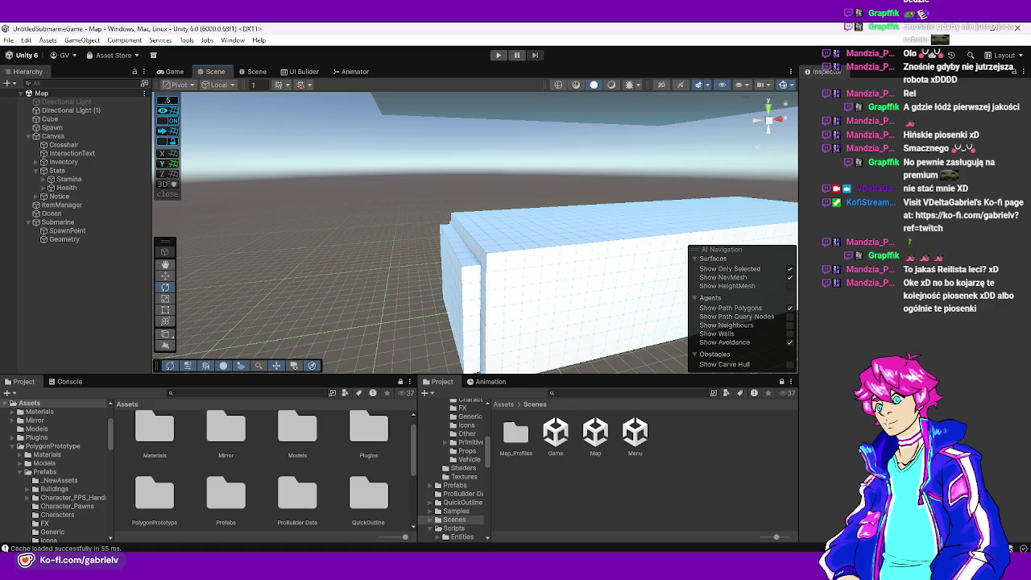
# - Orbit around the floor blocks from several angles, then collapse the Canvas hierarchy group
pyautogui.moveTo(322, 270)
pyautogui.mouseDown()
pyautogui.moveTo(456, 271)
pyautogui.moveTo(472, 334)
pyautogui.moveTo(503, 182)
pyautogui.moveTo(306, 239)
pyautogui.moveTo(229, 300)
pyautogui.moveTo(223, 194)
pyautogui.moveTo(418, 279)
pyautogui.moveTo(416, 292)
pyautogui.mouseUp()
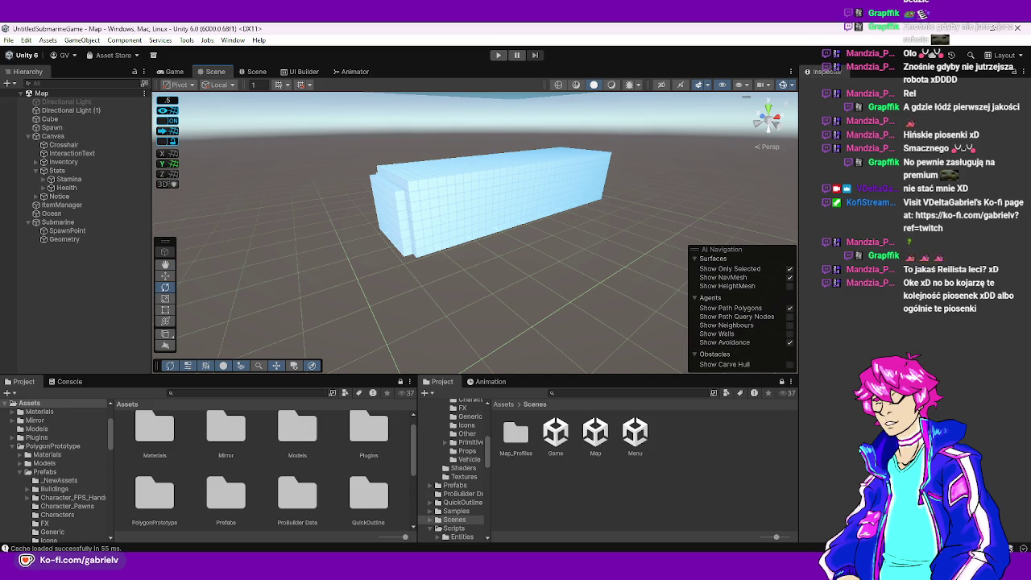
pyautogui.moveTo(391, 303)
pyautogui.mouseDown()
pyautogui.moveTo(421, 278)
pyautogui.moveTo(516, 276)
pyautogui.moveTo(548, 250)
pyautogui.moveTo(645, 263)
pyautogui.moveTo(634, 239)
pyautogui.moveTo(411, 287)
pyautogui.moveTo(484, 242)
pyautogui.moveTo(906, 208)
pyautogui.moveTo(484, 265)
pyautogui.moveTo(24, 241)
pyautogui.moveTo(233, 274)
pyautogui.moveTo(488, 290)
pyautogui.moveTo(331, 262)
pyautogui.moveTo(364, 255)
pyautogui.mouseUp()
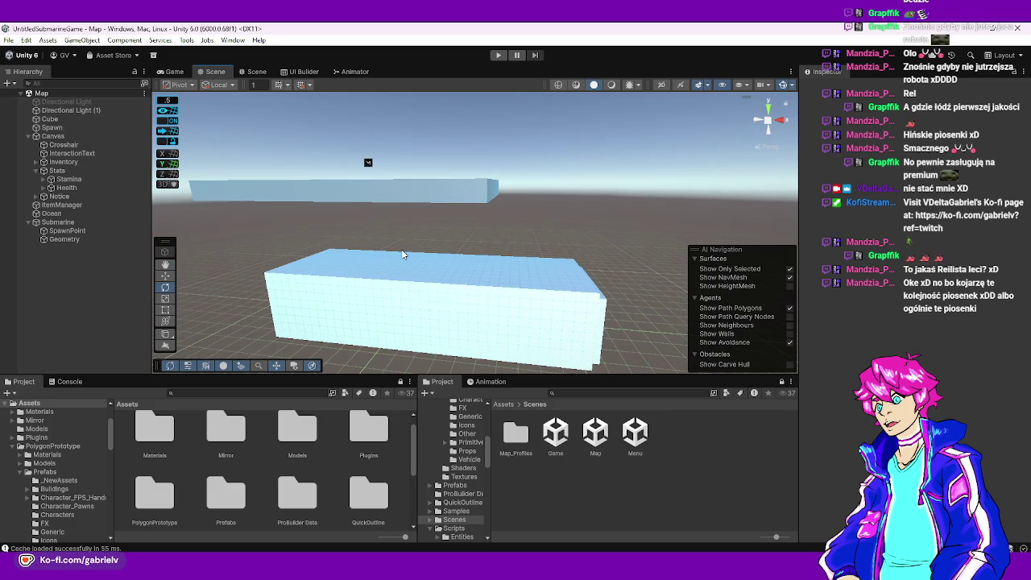
pyautogui.moveTo(403, 254)
pyautogui.mouseDown()
pyautogui.moveTo(494, 205)
pyautogui.moveTo(500, 272)
pyautogui.moveTo(823, 309)
pyautogui.moveTo(809, 177)
pyautogui.moveTo(680, 138)
pyautogui.moveTo(502, 237)
pyautogui.moveTo(484, 317)
pyautogui.moveTo(547, 312)
pyautogui.mouseUp()
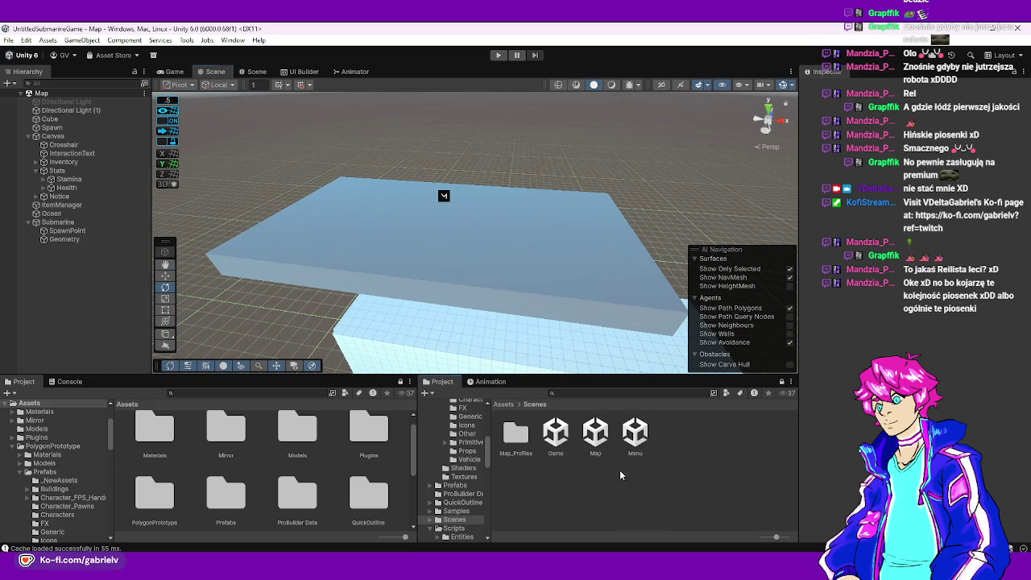
pyautogui.moveTo(510, 267)
pyautogui.mouseDown()
pyautogui.moveTo(442, 191)
pyautogui.moveTo(341, 260)
pyautogui.moveTo(342, 168)
pyautogui.moveTo(419, 184)
pyautogui.moveTo(537, 255)
pyautogui.moveTo(528, 230)
pyautogui.moveTo(534, 322)
pyautogui.mouseUp()
pyautogui.click(27, 136)
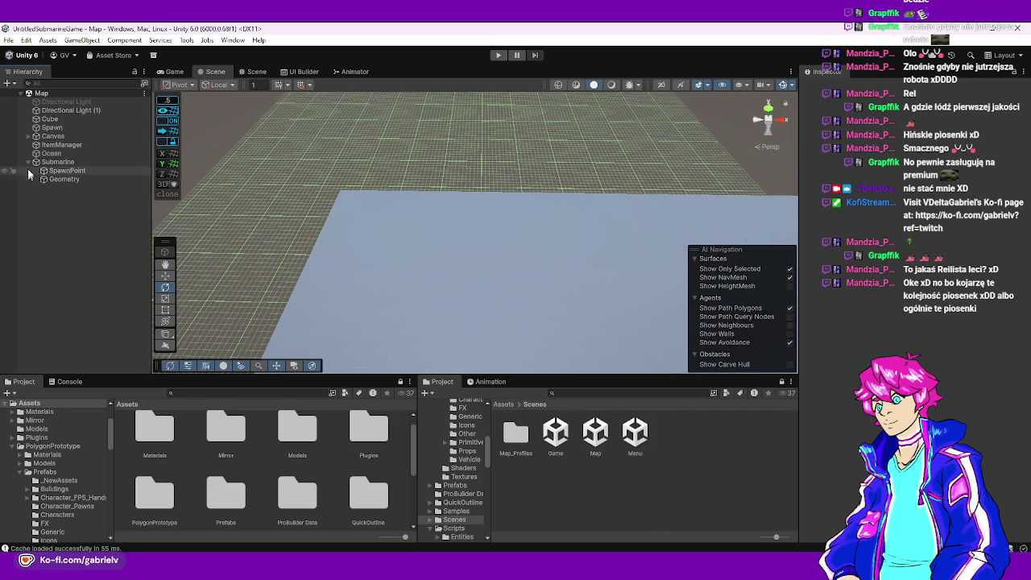
# - Collapse the Submarine group, open the Prefabs folder and inspect the ItemManager's item prefab list
pyautogui.click(27, 162)
pyautogui.moveTo(451, 260)
pyautogui.mouseDown()
pyautogui.moveTo(499, 243)
pyautogui.moveTo(503, 259)
pyautogui.mouseUp()
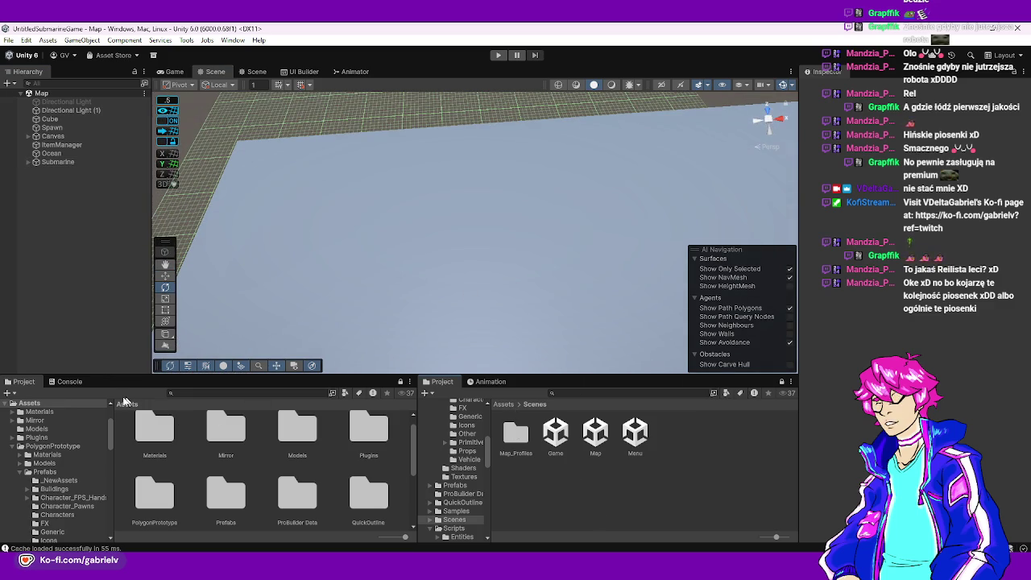
pyautogui.click(235, 486)
pyautogui.scroll(1, 322, 508)
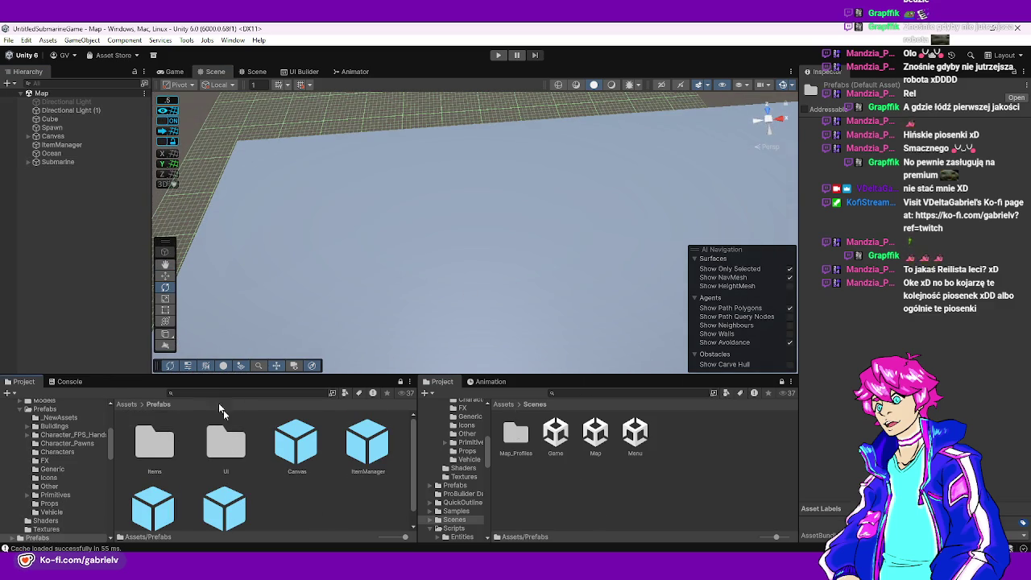
pyautogui.click(72, 145)
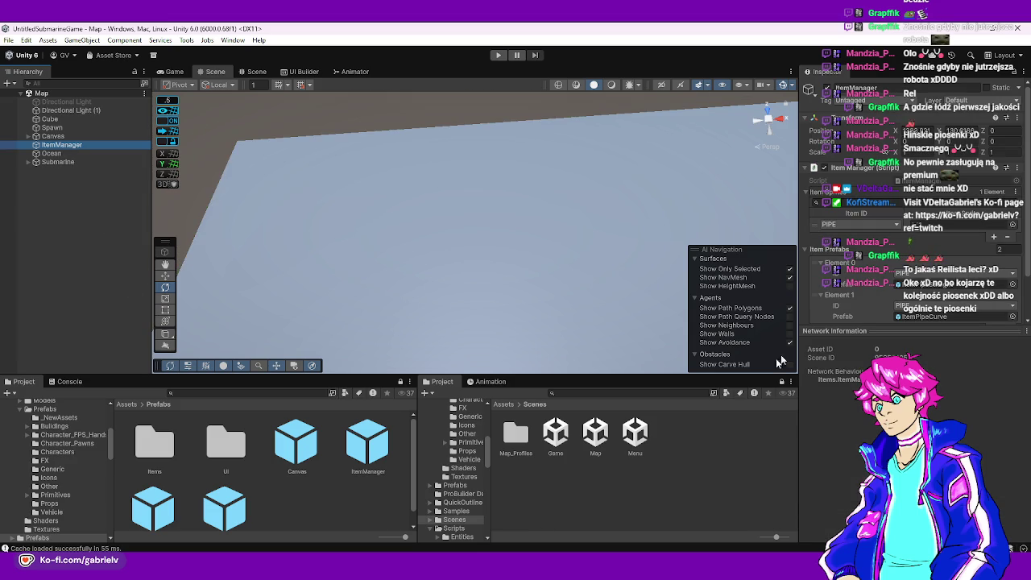
pyautogui.scroll(-3, 831, 289)
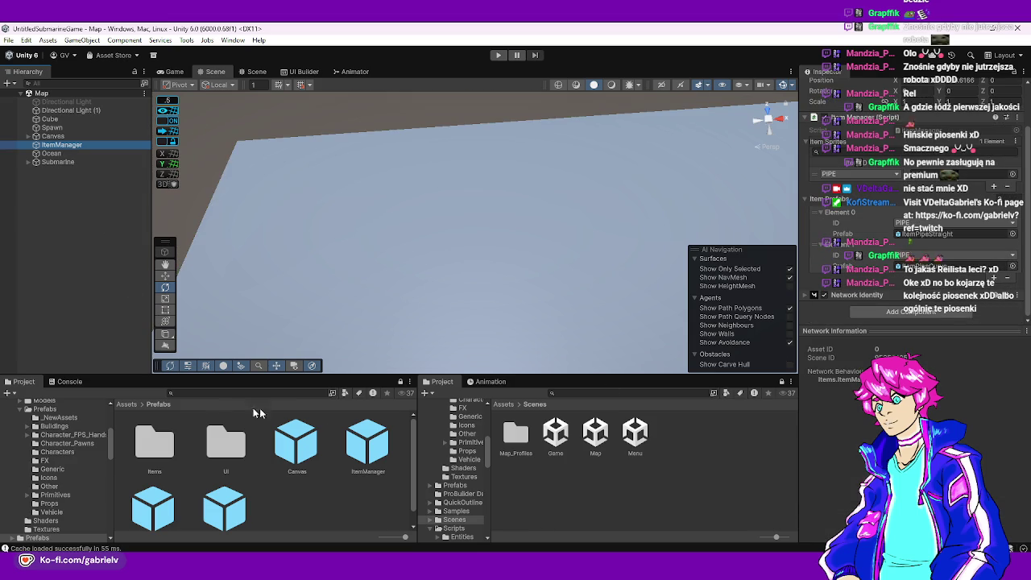
# - Review the ItemPipeStraight and ItemPipeCurve prefabs in Items, then return to Assets
pyautogui.doubleClick(157, 450)
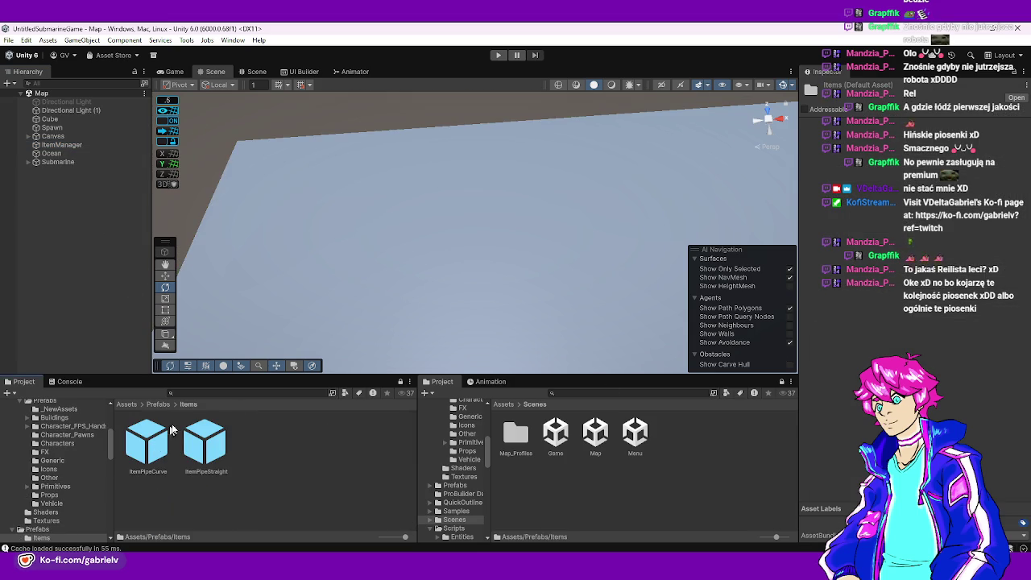
pyautogui.click(200, 441)
pyautogui.click(161, 427)
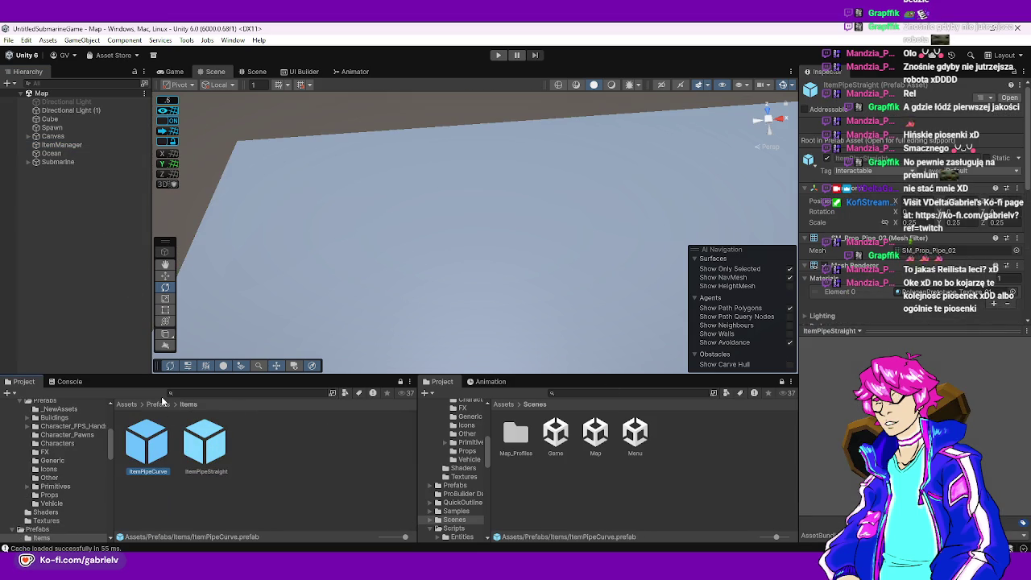
pyautogui.click(158, 404)
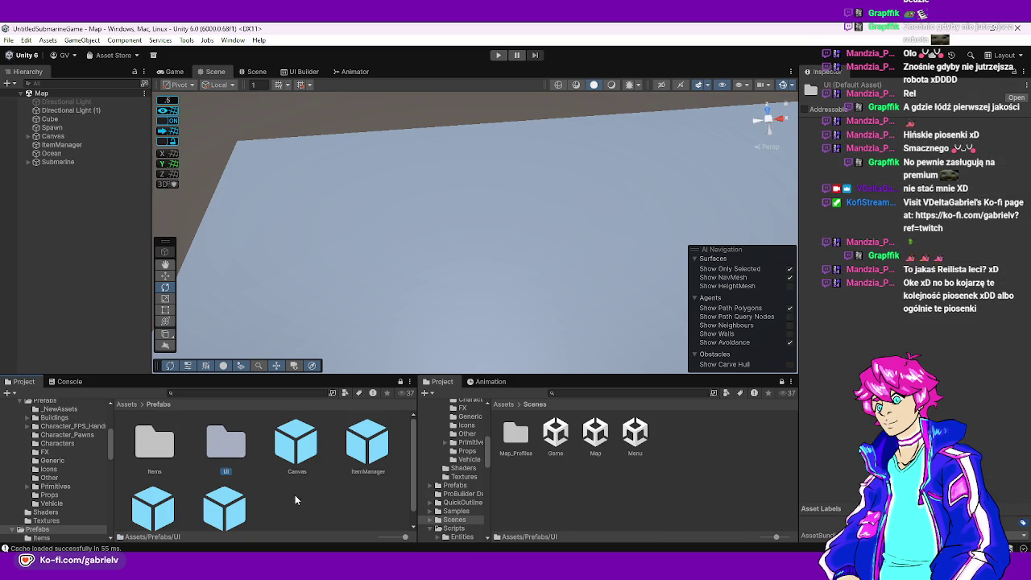
pyautogui.click(125, 403)
pyautogui.rightClick(82, 246)
pyautogui.moveTo(123, 407)
pyautogui.click(409, 258)
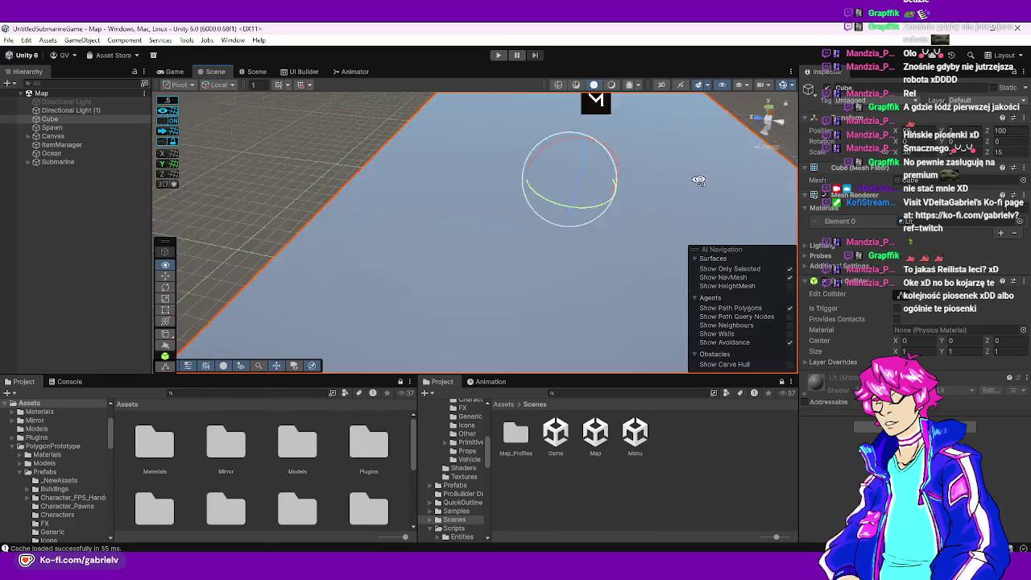
# - Move in on the light-blue floor and choose Tools > ProBuilder > Editors > Create Shape > Cube
pyautogui.click(759, 152)
pyautogui.moveTo(759, 153)
pyautogui.mouseDown()
pyautogui.moveTo(559, 292)
pyautogui.moveTo(474, 328)
pyautogui.moveTo(416, 325)
pyautogui.moveTo(398, 246)
pyautogui.mouseUp()
pyautogui.click(227, 40)
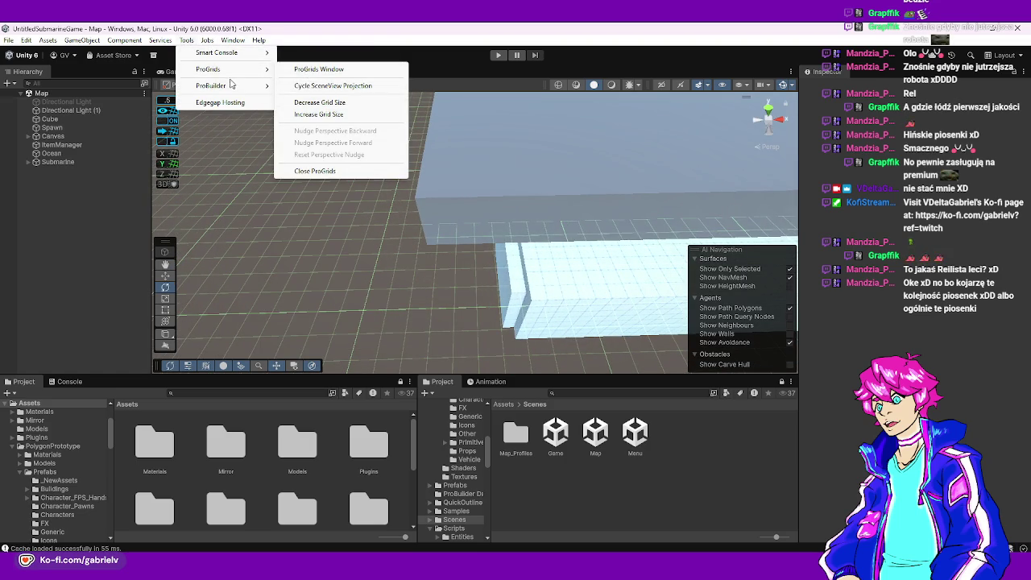
pyautogui.moveTo(211, 85)
pyautogui.moveTo(363, 87)
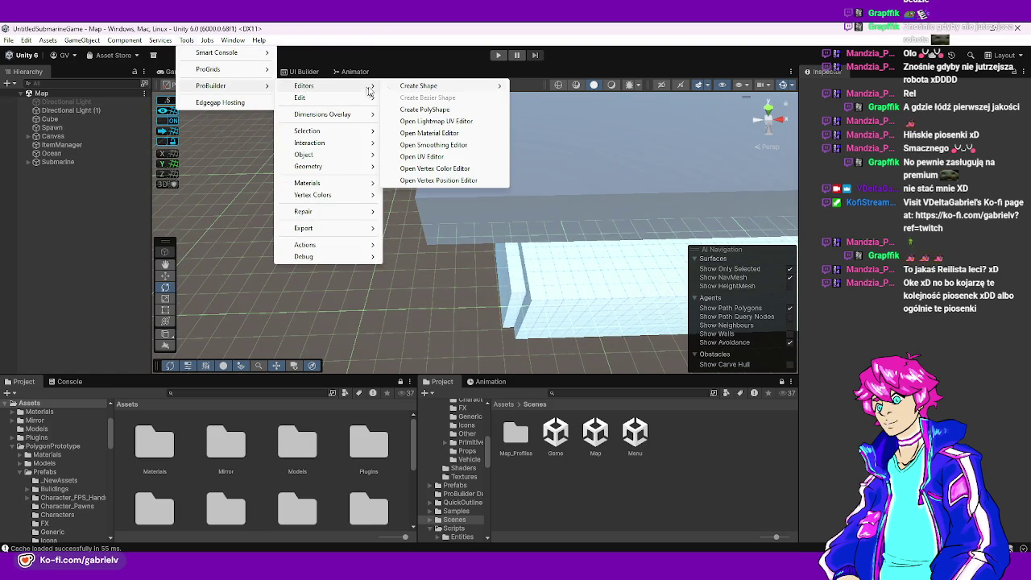
pyautogui.moveTo(502, 90)
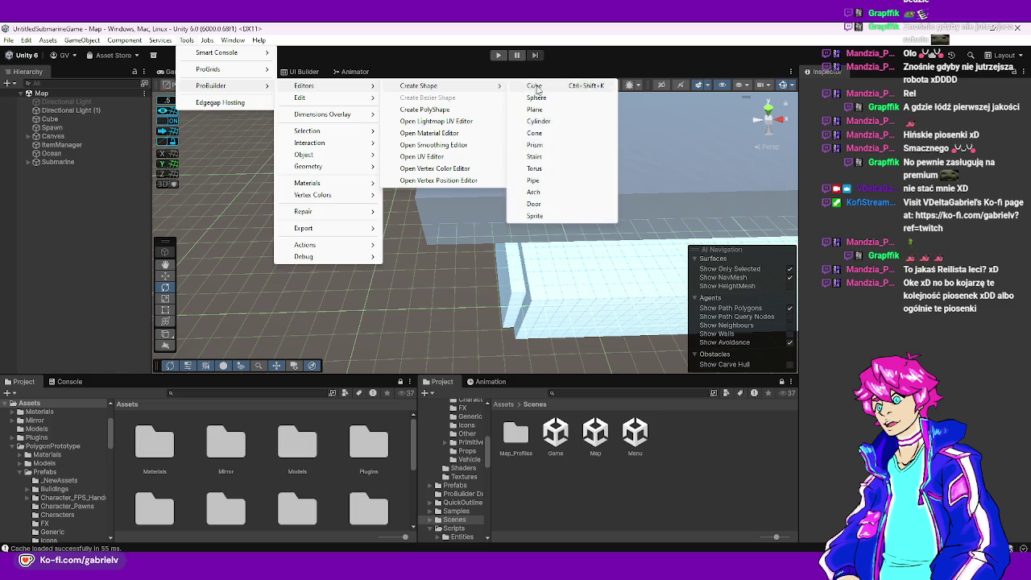
pyautogui.click(540, 88)
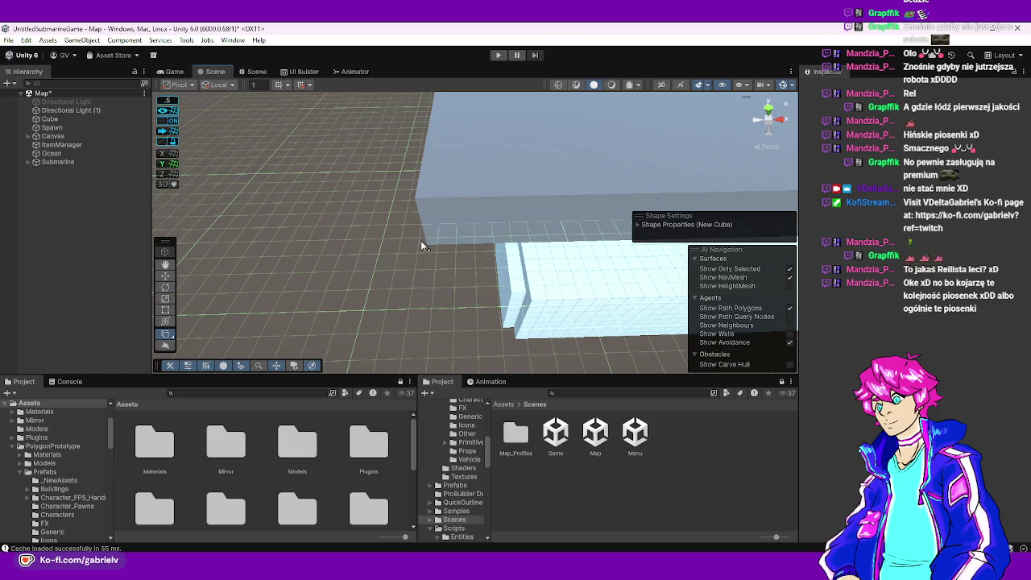
# - Draw a new ProBuilder cube, Cube (1), beside the floor and orbit to inspect it
pyautogui.moveTo(419, 236); pyautogui.dragTo(464, 244)
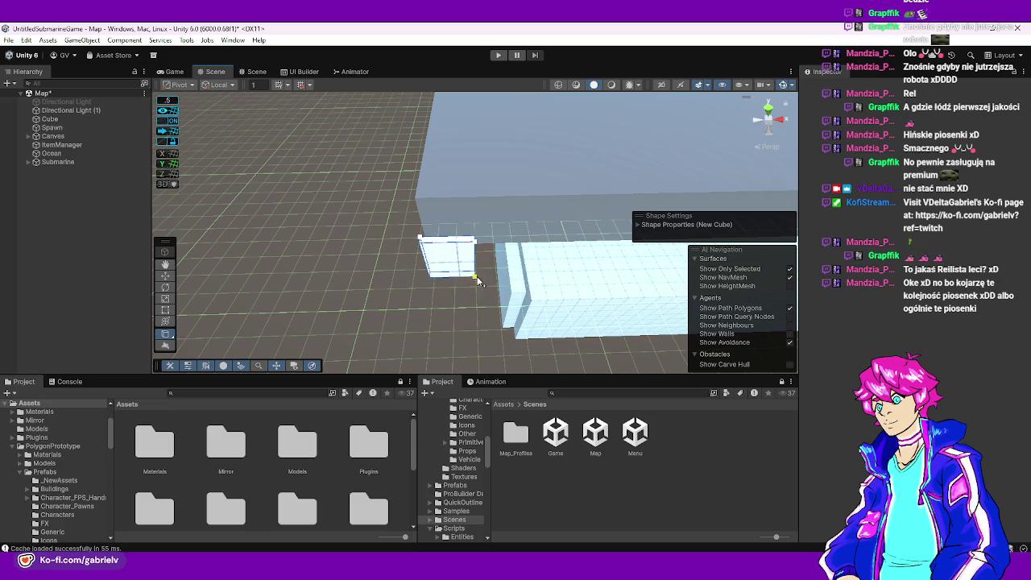
pyautogui.moveTo(475, 262); pyautogui.dragTo(477, 261)
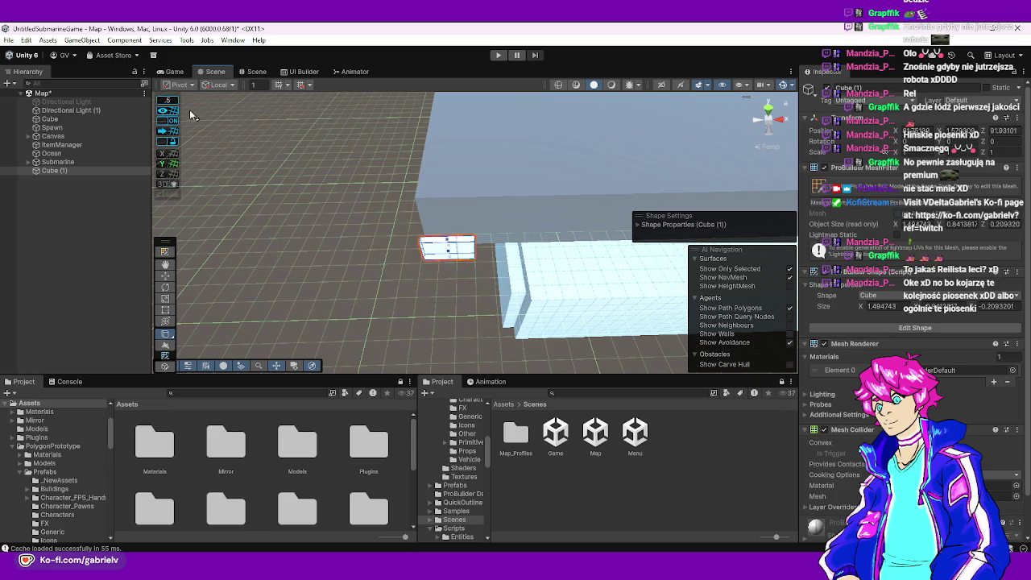
pyautogui.click(165, 287)
pyautogui.moveTo(630, 177)
pyautogui.mouseDown()
pyautogui.moveTo(488, 214)
pyautogui.moveTo(617, 212)
pyautogui.moveTo(723, 234)
pyautogui.moveTo(771, 118)
pyautogui.moveTo(652, 325)
pyautogui.moveTo(697, 179)
pyautogui.moveTo(612, 194)
pyautogui.mouseUp()
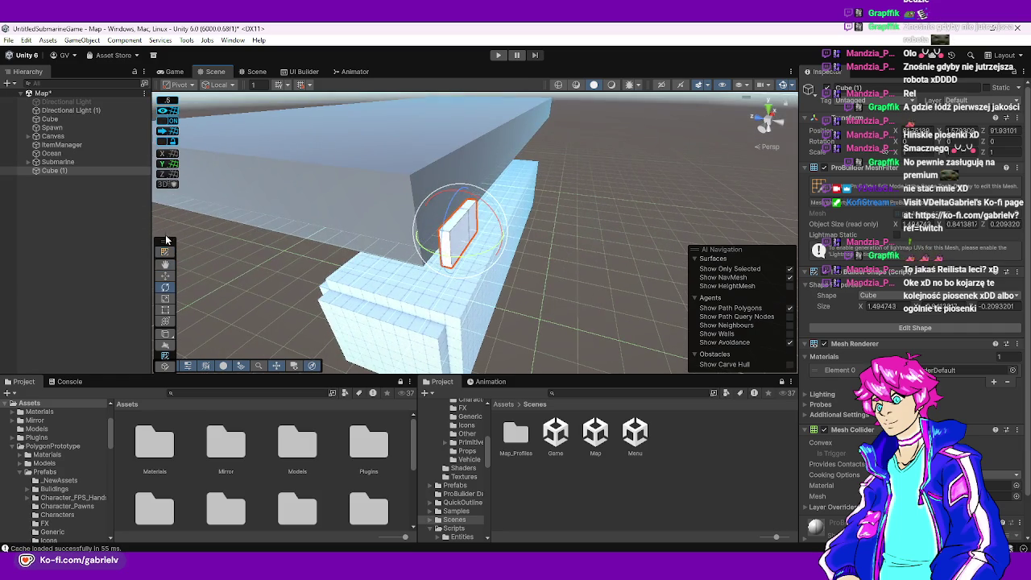
pyautogui.moveTo(509, 256)
pyautogui.mouseDown()
pyautogui.moveTo(460, 258)
pyautogui.moveTo(319, 227)
pyautogui.moveTo(194, 291)
pyautogui.mouseUp()
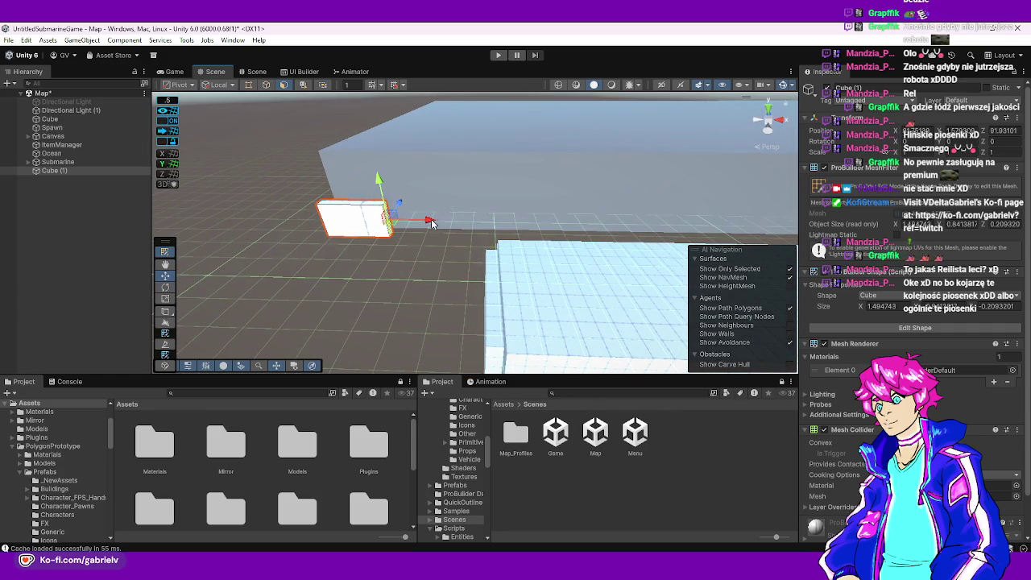
pyautogui.moveTo(560, 226)
pyautogui.mouseDown()
pyautogui.moveTo(451, 238)
pyautogui.moveTo(480, 258)
pyautogui.moveTo(588, 280)
pyautogui.moveTo(571, 281)
pyautogui.moveTo(527, 202)
pyautogui.moveTo(605, 155)
pyautogui.moveTo(402, 179)
pyautogui.moveTo(451, 153)
pyautogui.moveTo(502, 90)
pyautogui.moveTo(477, 301)
pyautogui.moveTo(317, 258)
pyautogui.moveTo(430, 159)
pyautogui.moveTo(512, 227)
pyautogui.moveTo(532, 211)
pyautogui.moveTo(562, 218)
pyautogui.moveTo(463, 173)
pyautogui.mouseUp()
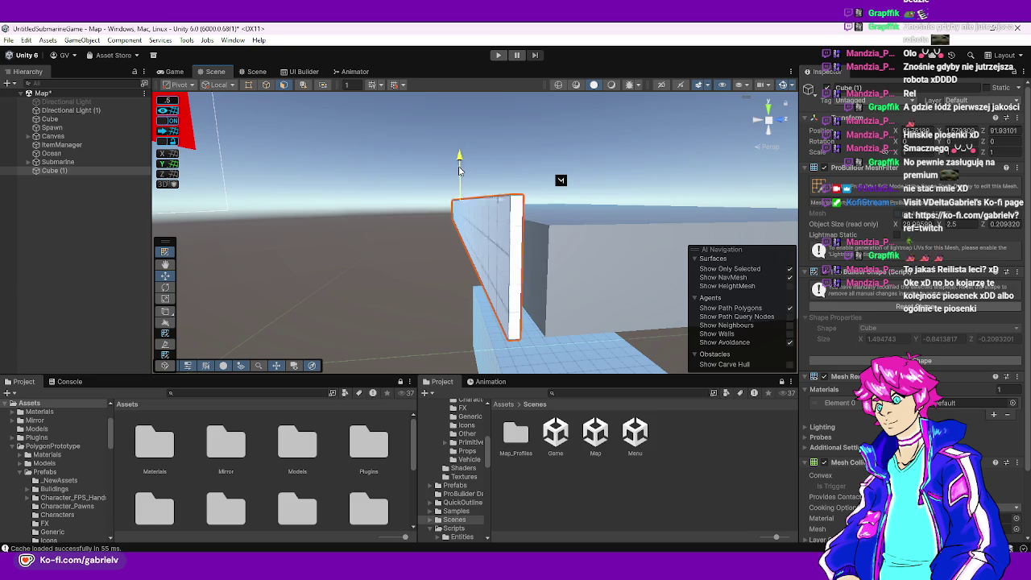
pyautogui.moveTo(484, 260)
pyautogui.mouseDown()
pyautogui.moveTo(442, 345)
pyautogui.moveTo(457, 339)
pyautogui.moveTo(447, 337)
pyautogui.mouseUp()
# - Slide the new box along X to position 93 with the Move tool
pyautogui.click(166, 252)
pyautogui.moveTo(517, 137); pyautogui.dragTo(521, 137)
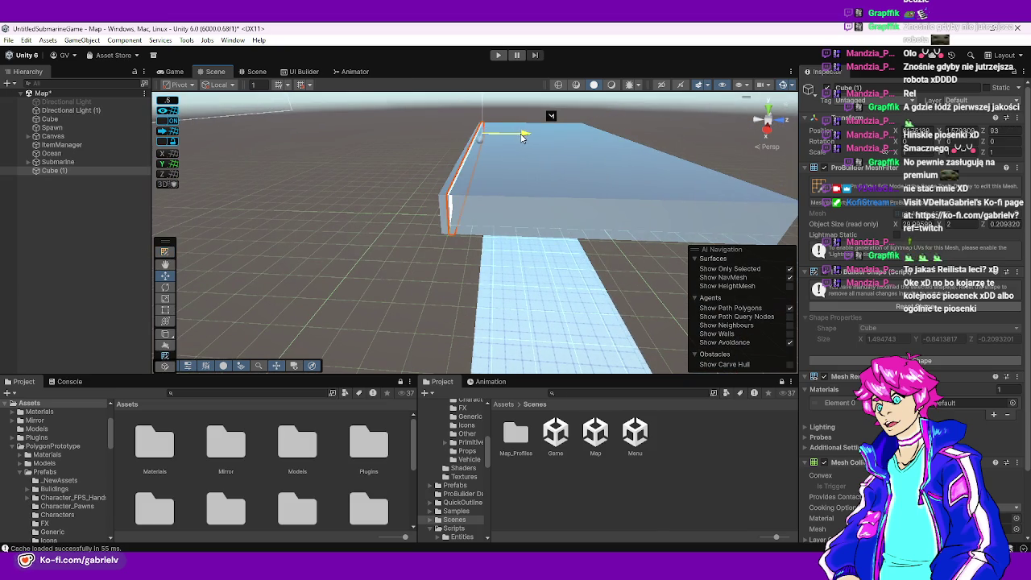
pyautogui.click(166, 252)
pyautogui.moveTo(551, 203)
pyautogui.mouseDown()
pyautogui.moveTo(417, 209)
pyautogui.moveTo(503, 179)
pyautogui.moveTo(471, 168)
pyautogui.moveTo(483, 191)
pyautogui.moveTo(615, 216)
pyautogui.moveTo(556, 211)
pyautogui.mouseUp()
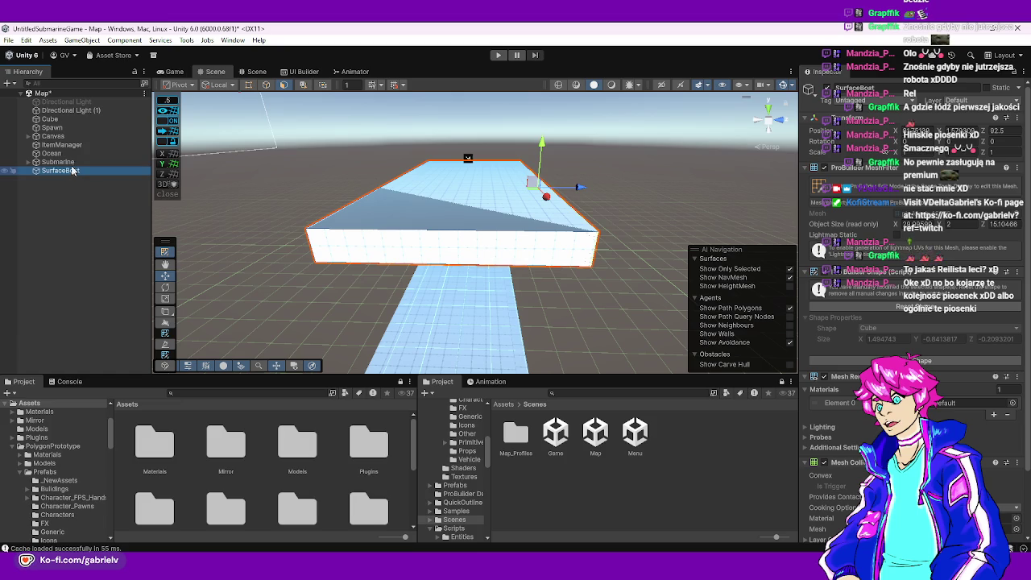
# - Delete the old Cube floor object and select the SurfaceBoat slab
pyautogui.click(53, 119)
pyautogui.press('e')
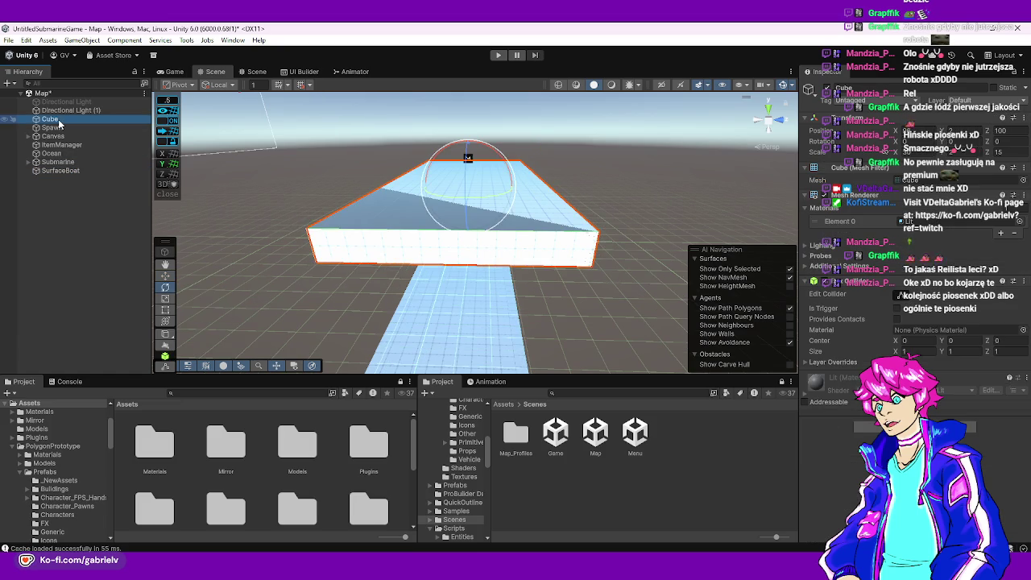
pyautogui.press('Delete')
pyautogui.moveTo(398, 209)
pyautogui.mouseDown()
pyautogui.moveTo(398, 134)
pyautogui.moveTo(557, 272)
pyautogui.moveTo(597, 267)
pyautogui.moveTo(587, 228)
pyautogui.moveTo(494, 176)
pyautogui.moveTo(591, 233)
pyautogui.moveTo(551, 259)
pyautogui.moveTo(182, 230)
pyautogui.moveTo(277, 272)
pyautogui.mouseUp()
pyautogui.click(596, 266)
# - Select the wall's side face and drag it down with the Y gizmo to lower the rail
pyautogui.click(165, 275)
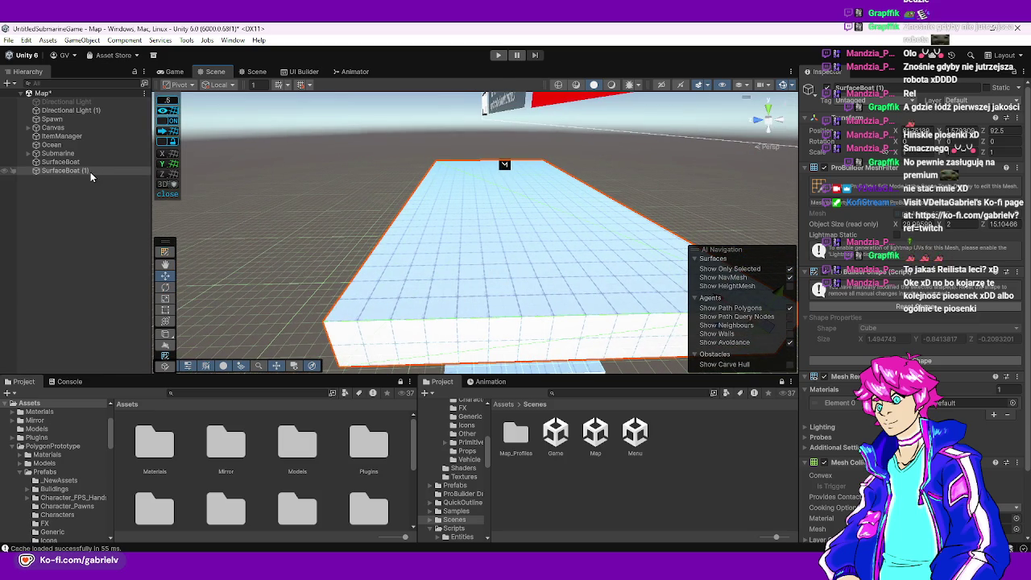
pyautogui.moveTo(240, 256)
pyautogui.mouseDown()
pyautogui.moveTo(472, 156)
pyautogui.moveTo(524, 188)
pyautogui.moveTo(531, 128)
pyautogui.mouseUp()
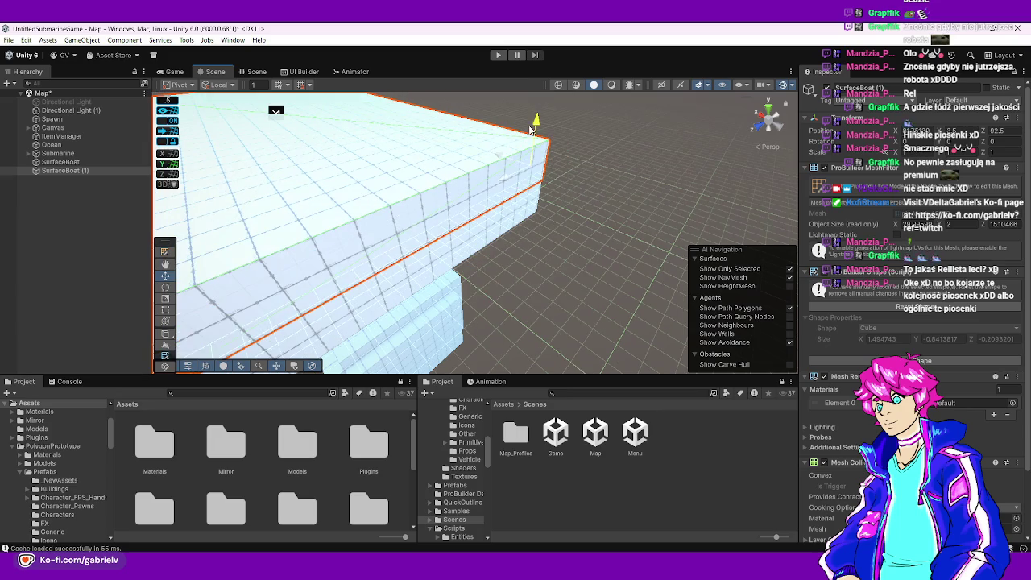
pyautogui.click(165, 256)
pyautogui.moveTo(363, 242)
pyautogui.mouseDown()
pyautogui.moveTo(440, 223)
pyautogui.moveTo(451, 210)
pyautogui.moveTo(276, 214)
pyautogui.moveTo(493, 257)
pyautogui.moveTo(467, 217)
pyautogui.moveTo(373, 148)
pyautogui.moveTo(437, 155)
pyautogui.mouseUp()
pyautogui.click(437, 155)
pyautogui.moveTo(500, 104); pyautogui.dragTo(497, 125)
pyautogui.moveTo(488, 167)
pyautogui.mouseDown()
pyautogui.moveTo(444, 242)
pyautogui.moveTo(646, 157)
pyautogui.moveTo(605, 170)
pyautogui.moveTo(489, 123)
pyautogui.mouseUp()
# - Cancel the Shortcut Conflict prompt and select SurfaceBoat (1) again
pyautogui.press('s')
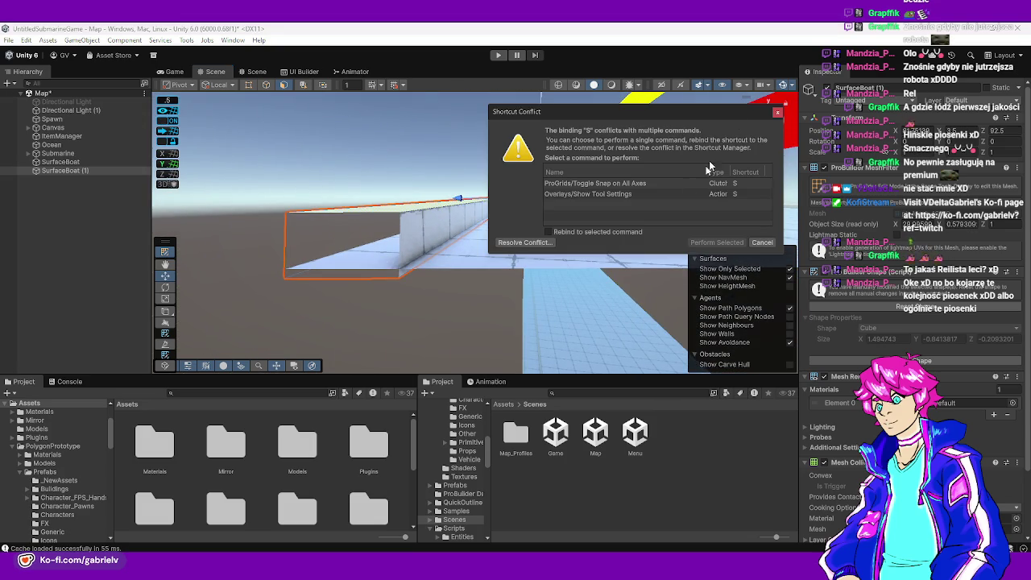
pyautogui.click(776, 116)
pyautogui.moveTo(777, 116)
pyautogui.mouseDown()
pyautogui.moveTo(564, 161)
pyautogui.moveTo(448, 132)
pyautogui.mouseUp()
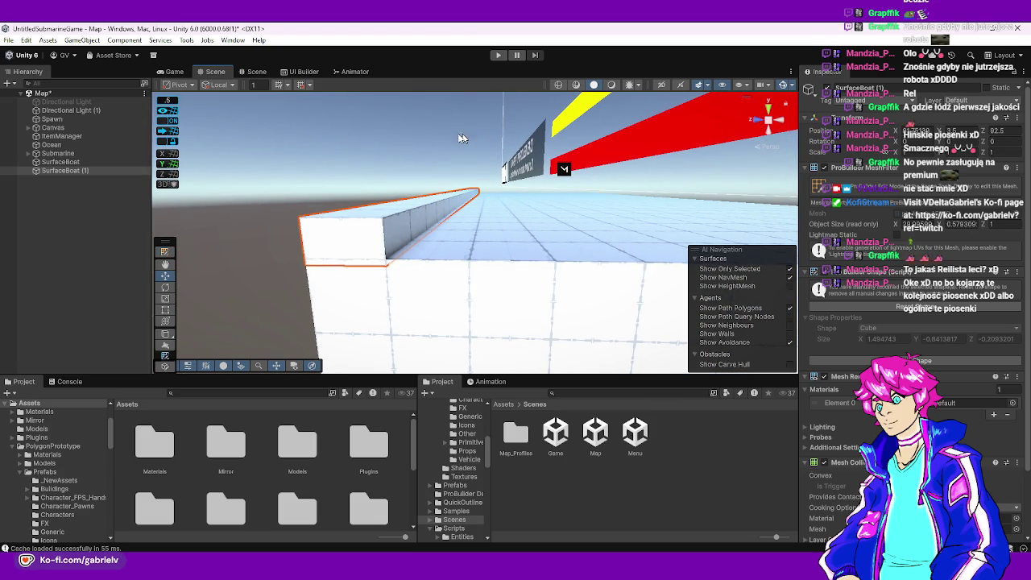
pyautogui.moveTo(528, 173)
pyautogui.mouseDown()
pyautogui.moveTo(543, 265)
pyautogui.moveTo(504, 268)
pyautogui.moveTo(580, 292)
pyautogui.moveTo(545, 350)
pyautogui.moveTo(712, 182)
pyautogui.mouseUp()
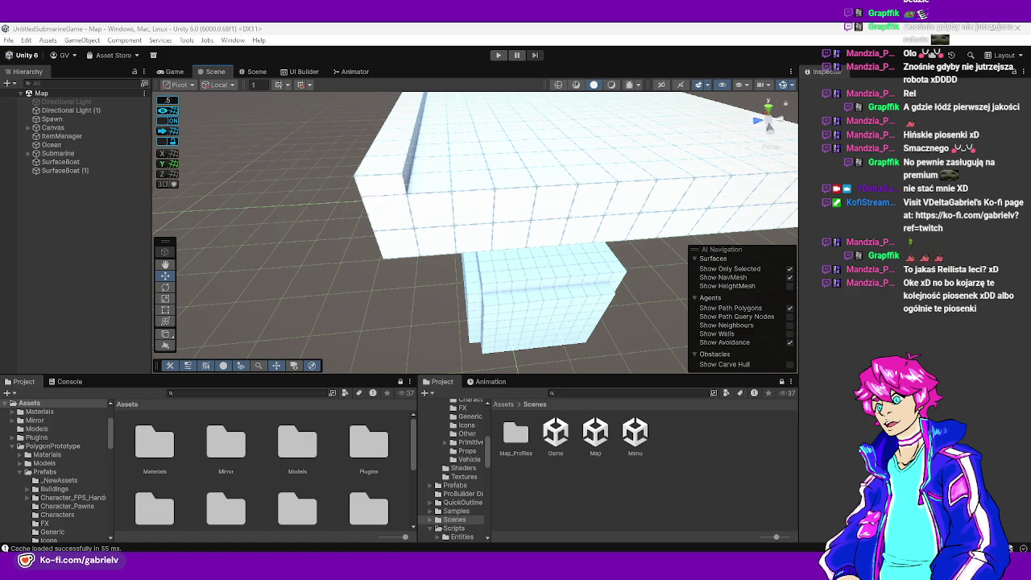
pyautogui.moveTo(403, 279)
pyautogui.mouseDown()
pyautogui.moveTo(414, 237)
pyautogui.moveTo(229, 216)
pyautogui.moveTo(339, 234)
pyautogui.moveTo(464, 216)
pyautogui.mouseUp()
pyautogui.click(414, 238)
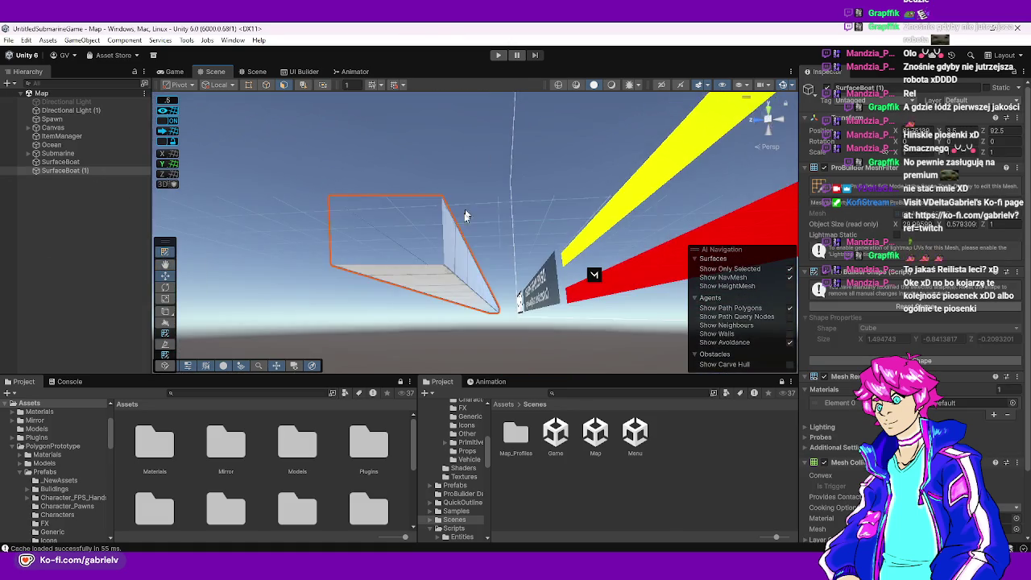
# - Frame SurfaceBoat (1) and drag its top face up to make the rail taller
pyautogui.press('f')
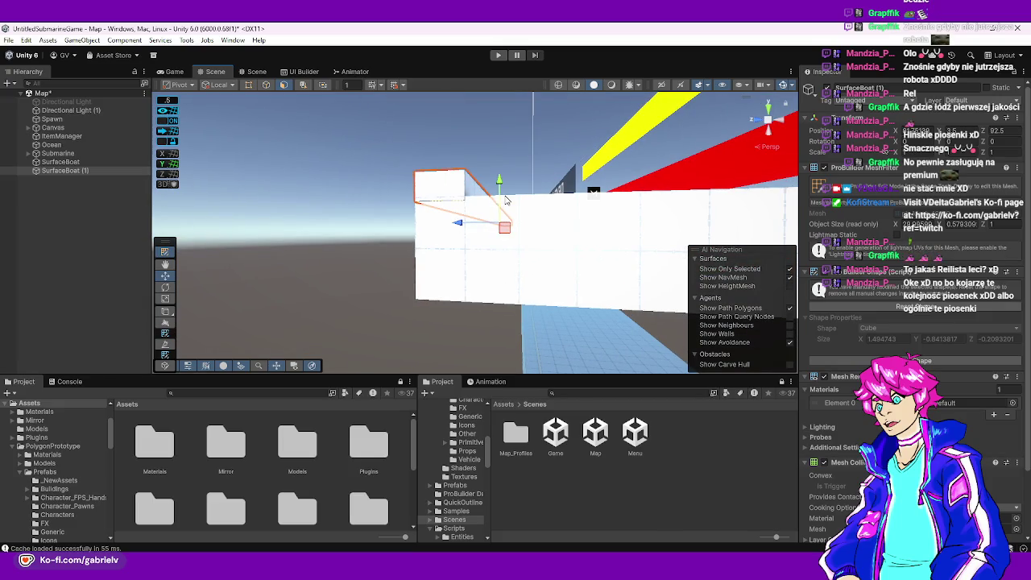
pyautogui.moveTo(517, 165)
pyautogui.mouseDown()
pyautogui.moveTo(475, 190)
pyautogui.moveTo(557, 127)
pyautogui.mouseUp()
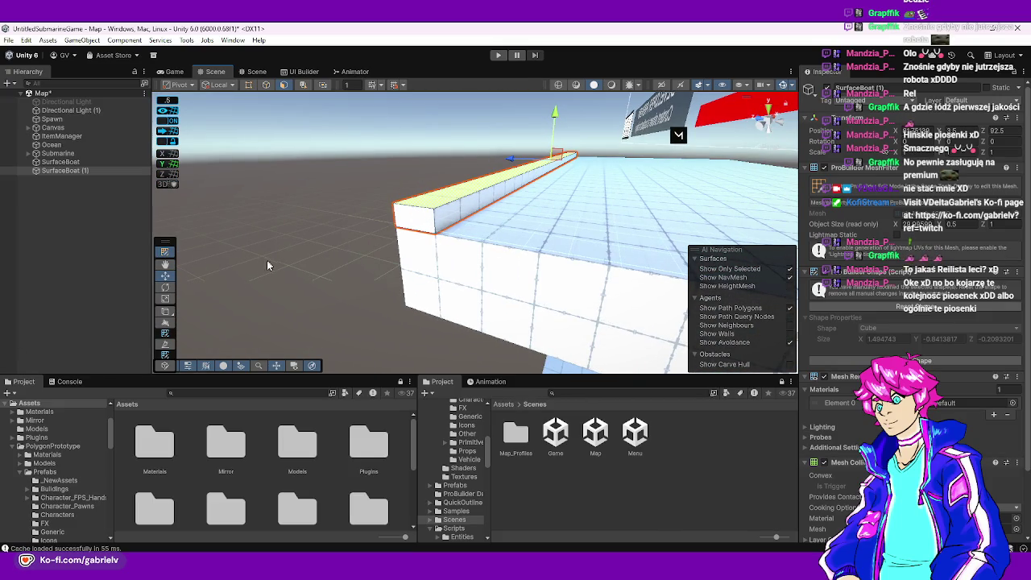
pyautogui.moveTo(555, 147); pyautogui.dragTo(552, 137)
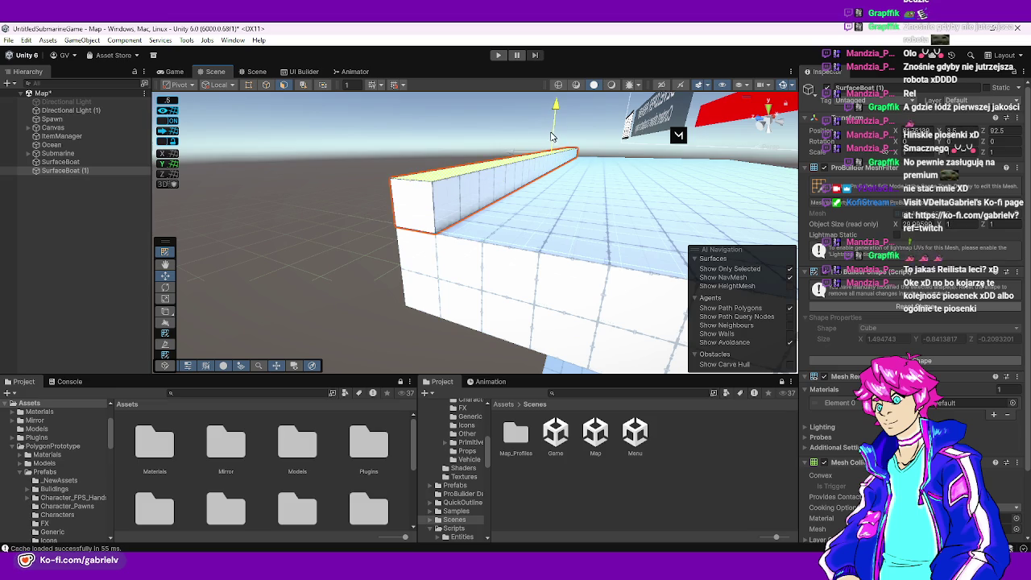
pyautogui.moveTo(554, 235)
pyautogui.mouseDown()
pyautogui.moveTo(499, 202)
pyautogui.moveTo(486, 207)
pyautogui.moveTo(341, 311)
pyautogui.moveTo(442, 342)
pyautogui.moveTo(525, 324)
pyautogui.moveTo(433, 325)
pyautogui.moveTo(359, 350)
pyautogui.moveTo(531, 234)
pyautogui.moveTo(495, 295)
pyautogui.mouseUp()
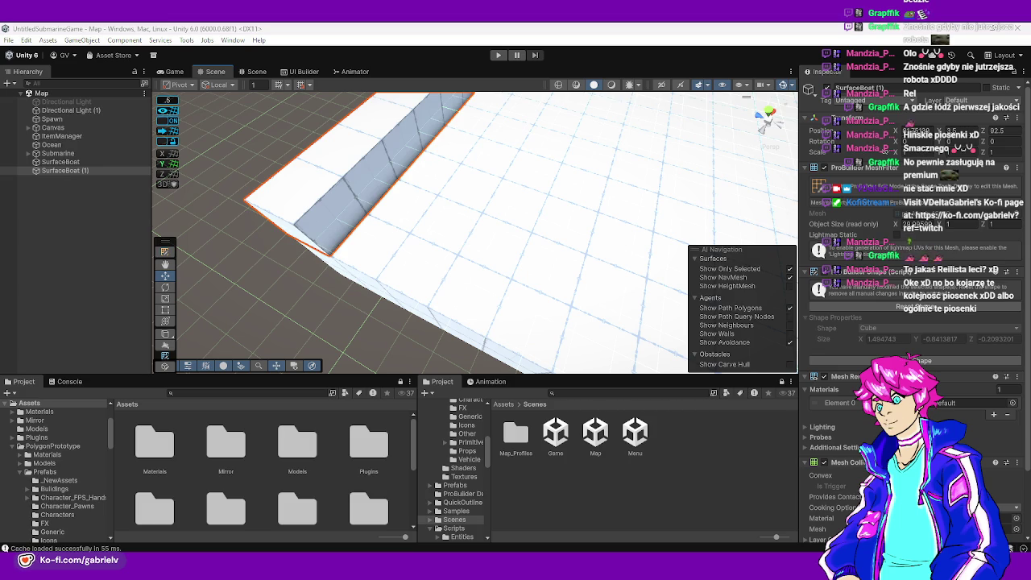
pyautogui.moveTo(416, 254)
pyautogui.mouseDown()
pyautogui.moveTo(422, 202)
pyautogui.moveTo(429, 211)
pyautogui.moveTo(537, 198)
pyautogui.moveTo(543, 207)
pyautogui.mouseUp()
# - Select the side rail and move it across to the deck's right side
pyautogui.click(476, 274)
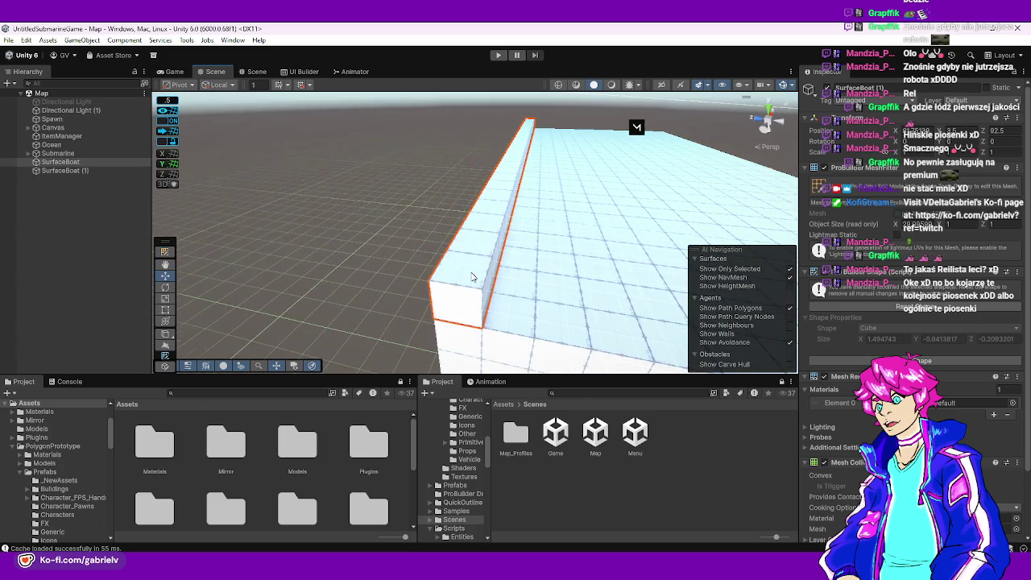
pyautogui.moveTo(493, 274)
pyautogui.mouseDown()
pyautogui.moveTo(516, 279)
pyautogui.moveTo(406, 218)
pyautogui.mouseUp()
pyautogui.click(407, 218)
pyautogui.click(451, 246)
pyautogui.moveTo(452, 247)
pyautogui.mouseDown()
pyautogui.moveTo(467, 257)
pyautogui.moveTo(604, 258)
pyautogui.moveTo(308, 267)
pyautogui.mouseUp()
pyautogui.click(252, 215)
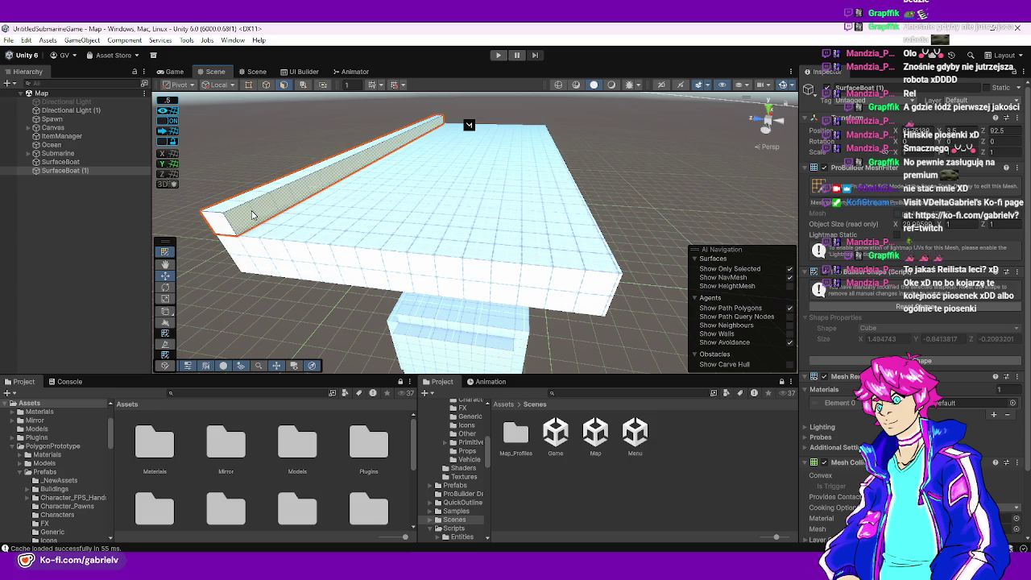
pyautogui.moveTo(365, 147)
pyautogui.mouseDown()
pyautogui.moveTo(525, 178)
pyautogui.moveTo(517, 171)
pyautogui.mouseUp()
pyautogui.press('f')
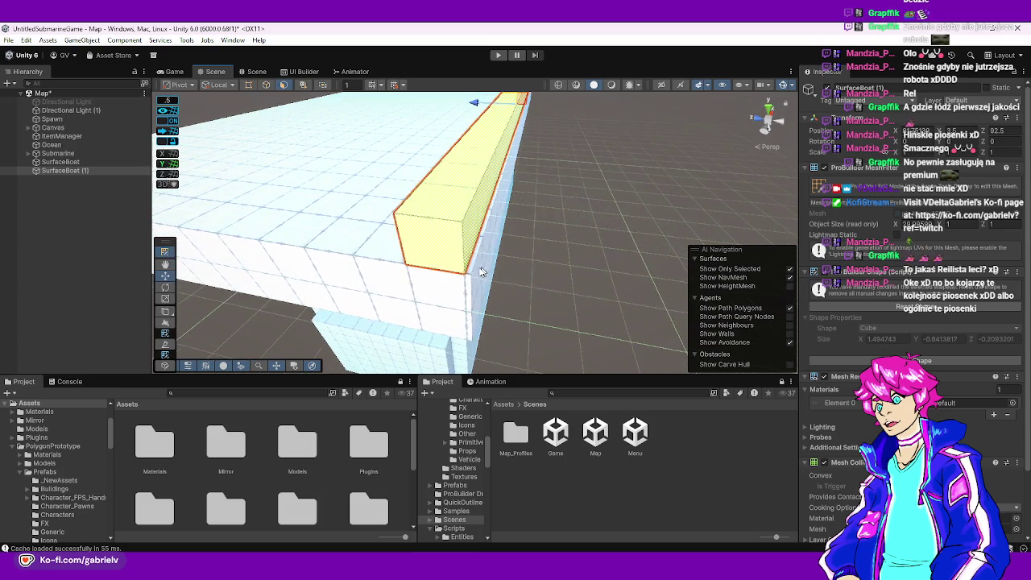
# - Shift the rail further along the deck so it sits at Z 106.5 on the far edge
pyautogui.click(482, 274)
pyautogui.click(492, 132)
pyautogui.moveTo(483, 131)
pyautogui.mouseDown()
pyautogui.moveTo(545, 260)
pyautogui.moveTo(505, 212)
pyautogui.moveTo(418, 226)
pyautogui.moveTo(534, 217)
pyautogui.moveTo(614, 188)
pyautogui.moveTo(559, 246)
pyautogui.moveTo(556, 193)
pyautogui.mouseUp()
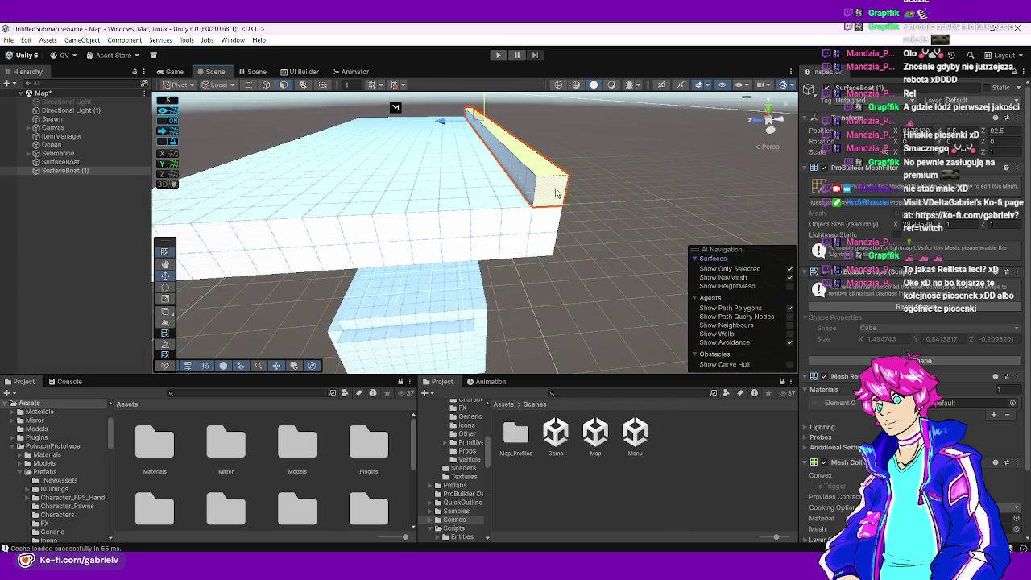
pyautogui.click(165, 275)
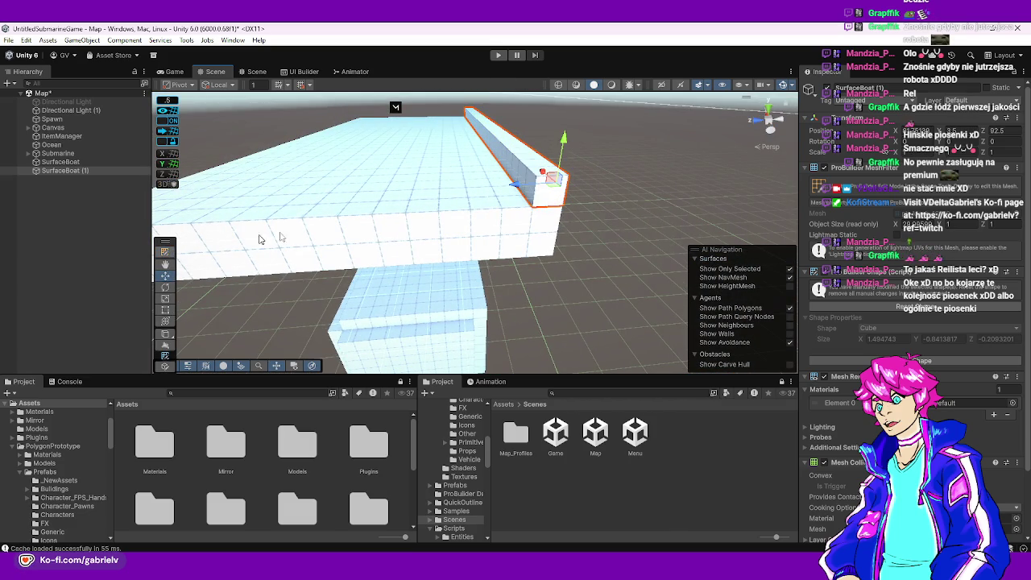
pyautogui.moveTo(528, 190)
pyautogui.mouseDown()
pyautogui.moveTo(368, 195)
pyautogui.moveTo(600, 187)
pyautogui.moveTo(220, 212)
pyautogui.moveTo(167, 307)
pyautogui.mouseUp()
pyautogui.click(166, 252)
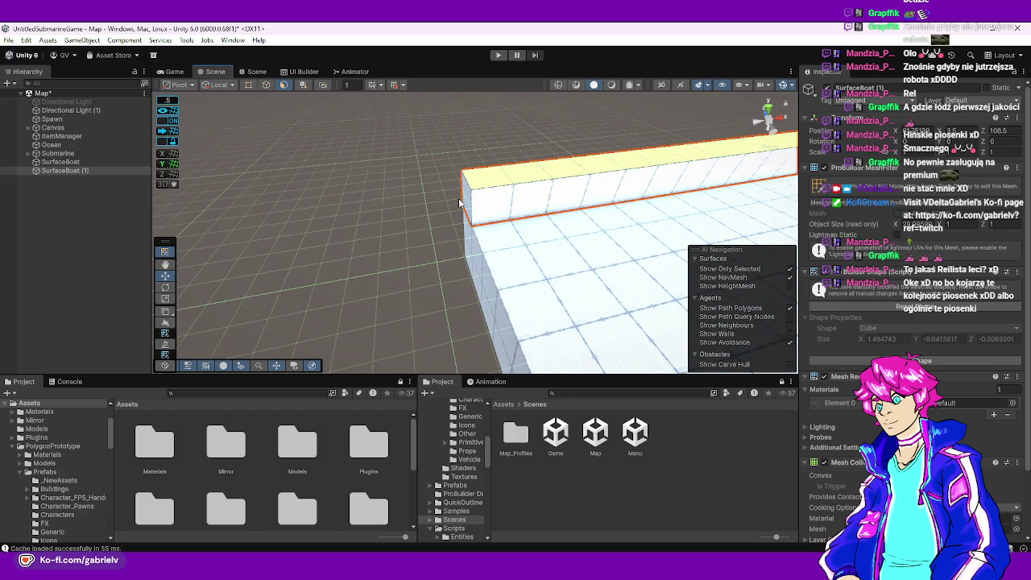
pyautogui.moveTo(504, 196)
pyautogui.mouseDown()
pyautogui.moveTo(484, 193)
pyautogui.moveTo(603, 143)
pyautogui.moveTo(483, 185)
pyautogui.moveTo(419, 198)
pyautogui.moveTo(417, 182)
pyautogui.moveTo(299, 224)
pyautogui.moveTo(325, 207)
pyautogui.mouseUp()
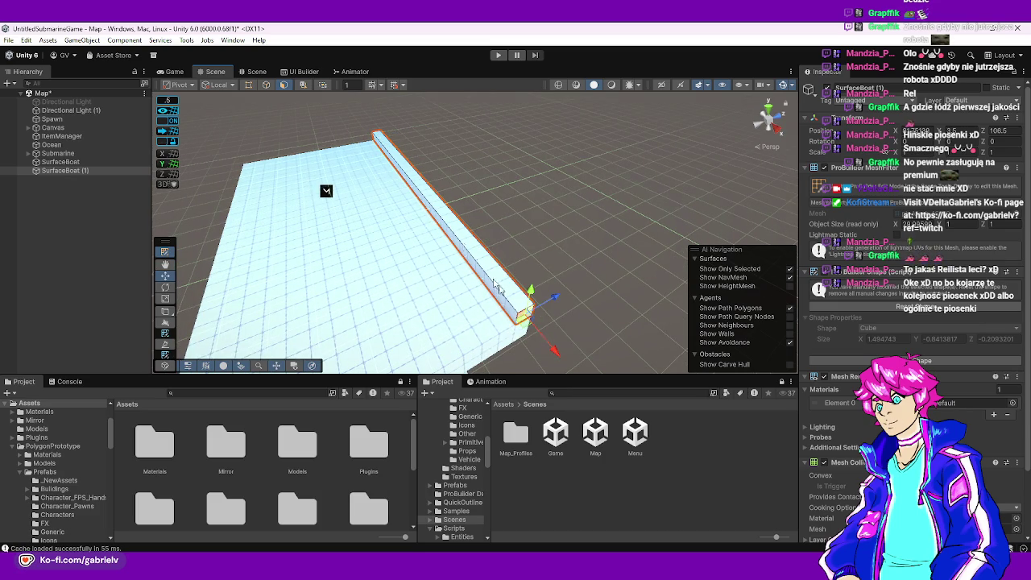
pyautogui.click(549, 330)
pyautogui.moveTo(517, 305)
pyautogui.mouseDown()
pyautogui.moveTo(395, 137)
pyautogui.moveTo(366, 130)
pyautogui.mouseUp()
pyautogui.press('f')
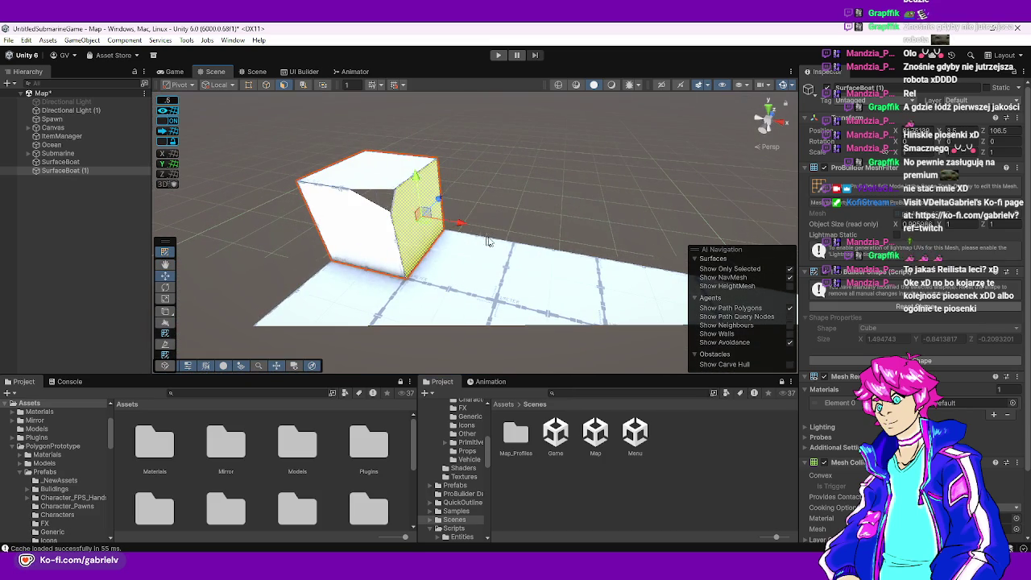
pyautogui.scroll(-5, 487, 241)
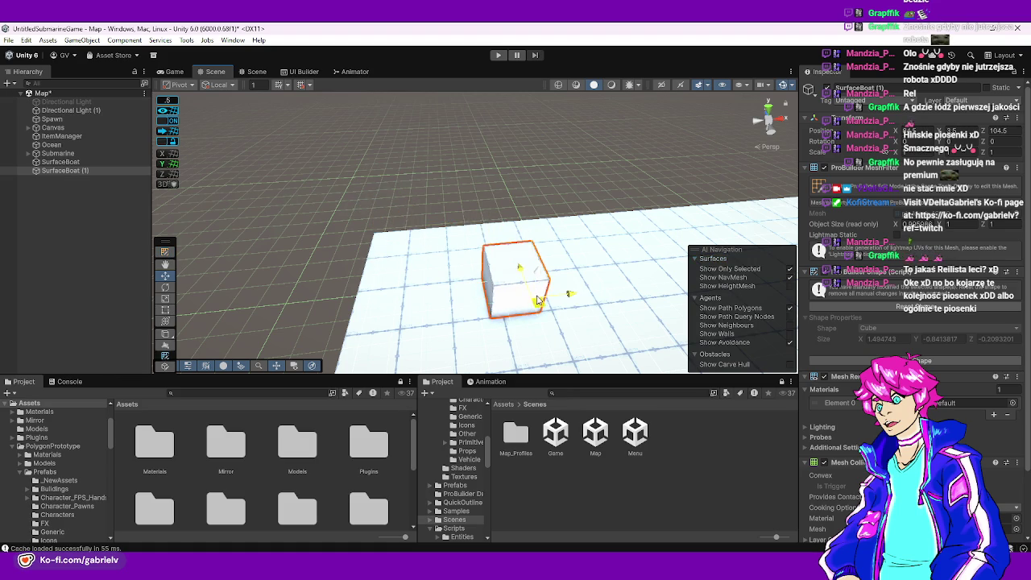
pyautogui.scroll(5, 524, 334)
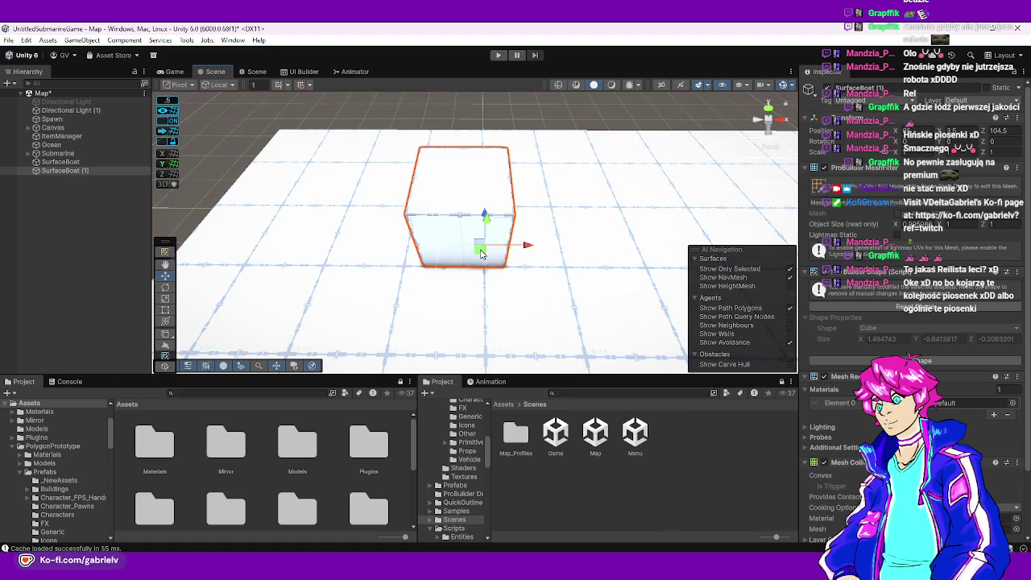
pyautogui.moveTo(481, 255)
pyautogui.mouseDown()
pyautogui.moveTo(580, 266)
pyautogui.moveTo(713, 244)
pyautogui.moveTo(639, 287)
pyautogui.moveTo(663, 200)
pyautogui.moveTo(484, 341)
pyautogui.moveTo(311, 293)
pyautogui.moveTo(84, 319)
pyautogui.mouseUp()
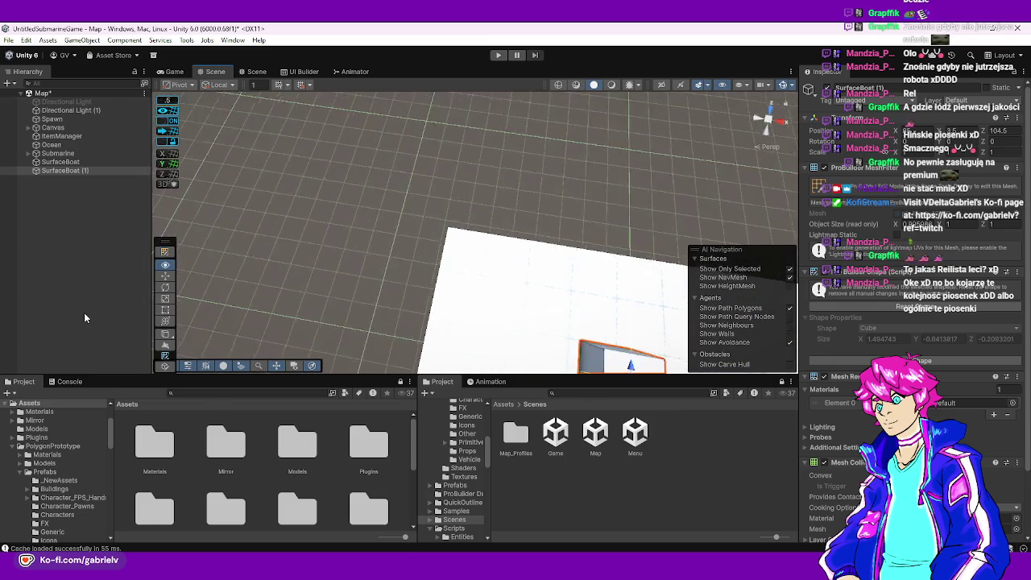
pyautogui.click(428, 295)
pyautogui.moveTo(428, 295)
pyautogui.mouseDown()
pyautogui.moveTo(698, 235)
pyautogui.moveTo(923, 139)
pyautogui.mouseUp()
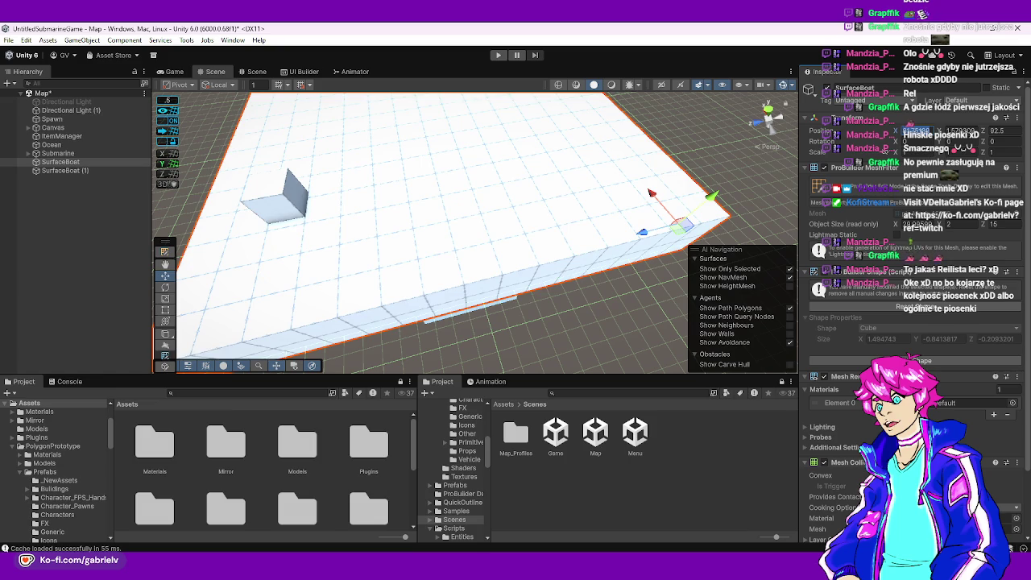
pyautogui.scroll(2, 475, 229)
pyautogui.scroll(1, 475, 230)
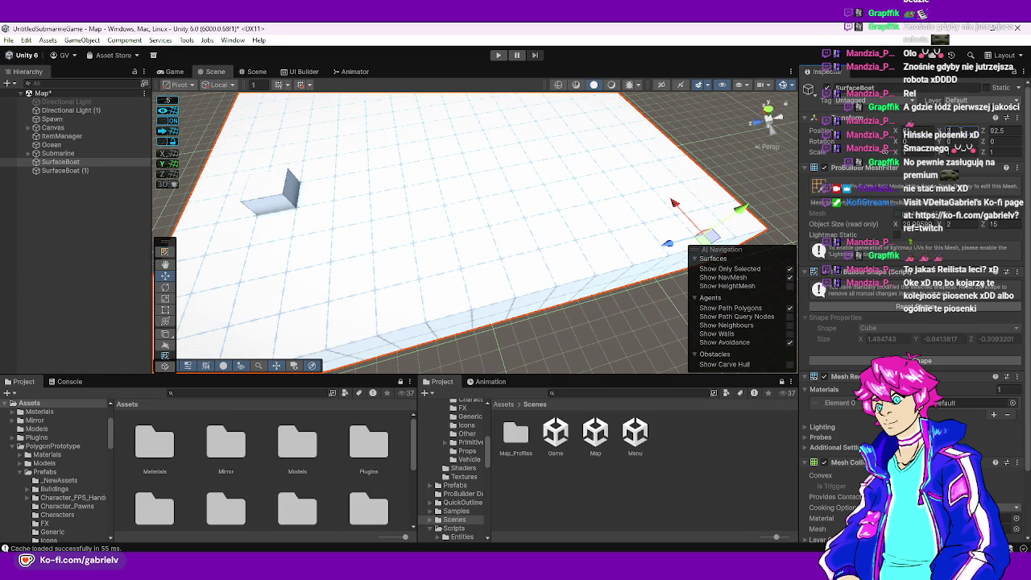
pyautogui.moveTo(582, 138); pyautogui.dragTo(433, 168)
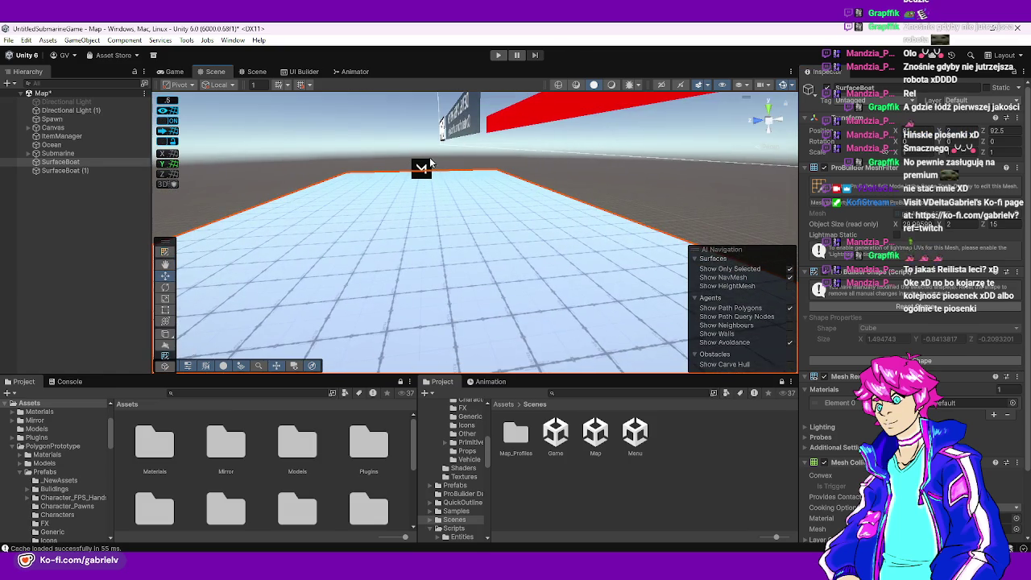
pyautogui.click(433, 168)
pyautogui.moveTo(383, 194); pyautogui.dragTo(472, 233)
pyautogui.click(475, 236)
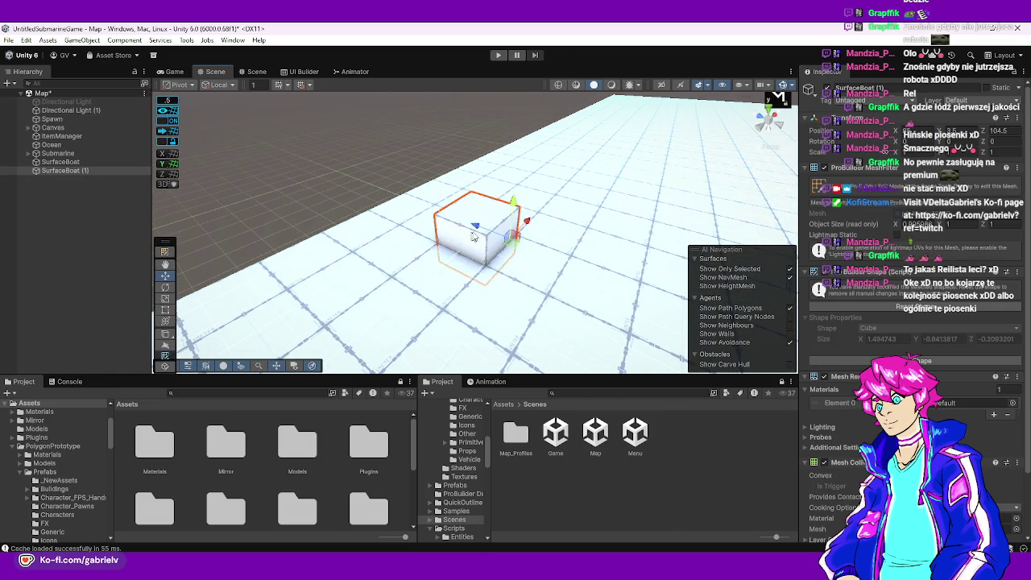
pyautogui.moveTo(518, 182)
pyautogui.mouseDown()
pyautogui.moveTo(577, 223)
pyautogui.moveTo(513, 223)
pyautogui.moveTo(488, 189)
pyautogui.moveTo(698, 184)
pyautogui.moveTo(914, 63)
pyautogui.moveTo(576, 243)
pyautogui.moveTo(491, 258)
pyautogui.moveTo(504, 209)
pyautogui.moveTo(340, 157)
pyautogui.mouseUp()
# - Replace the Scene tab with a fresh Scene view and switch it from 2D to 3D
pyautogui.rightClick(220, 74)
pyautogui.click(253, 103)
pyautogui.rightClick(220, 73)
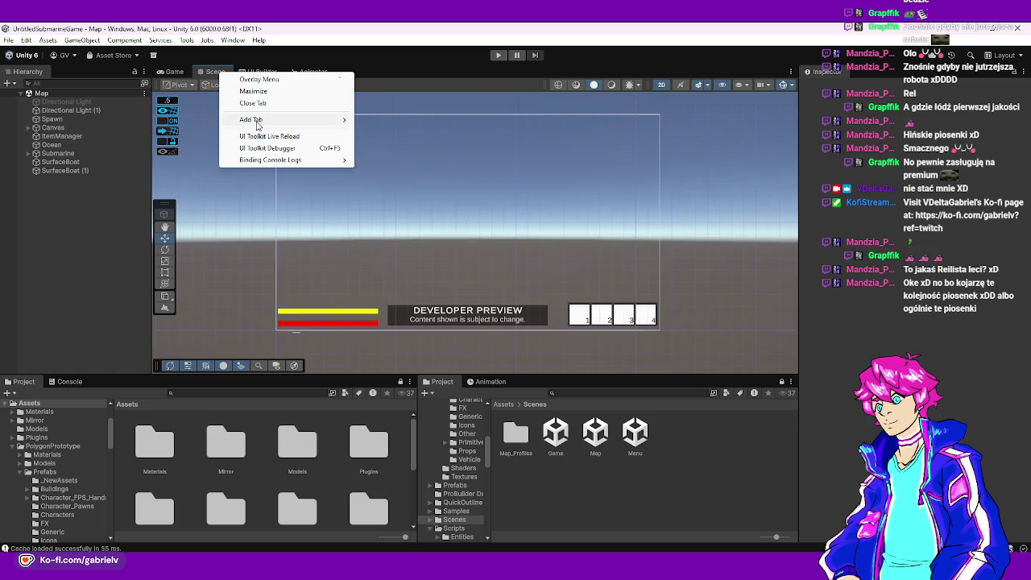
pyautogui.click(382, 122)
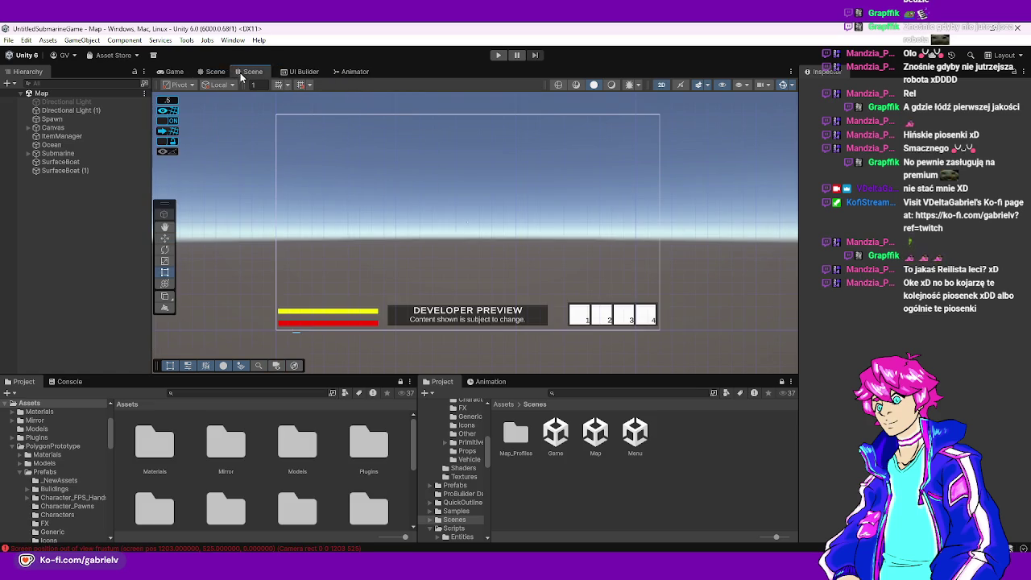
pyautogui.click(661, 85)
pyautogui.moveTo(612, 129)
pyautogui.mouseDown()
pyautogui.moveTo(495, 169)
pyautogui.moveTo(503, 203)
pyautogui.mouseUp()
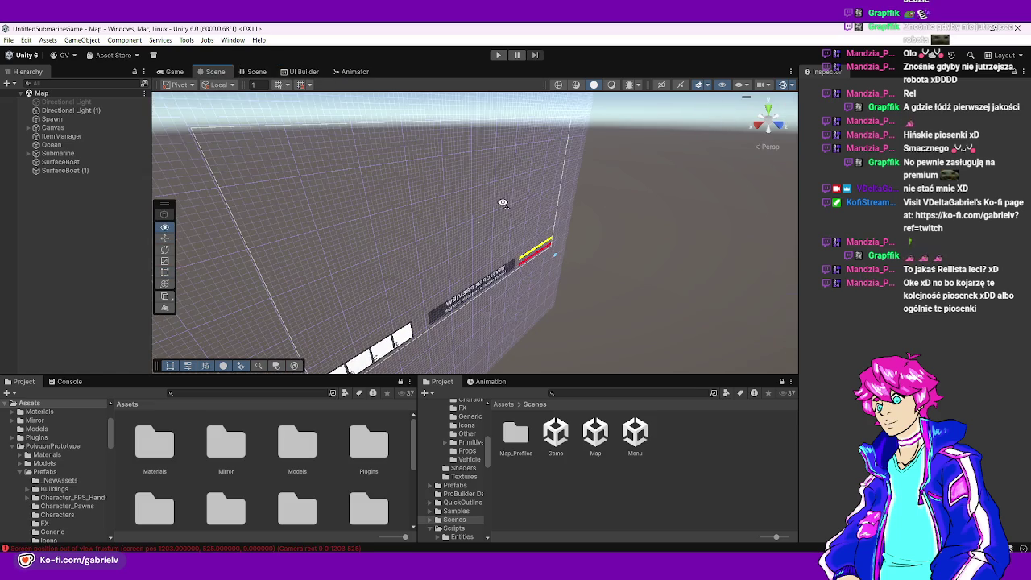
pyautogui.scroll(-3, 605, 242)
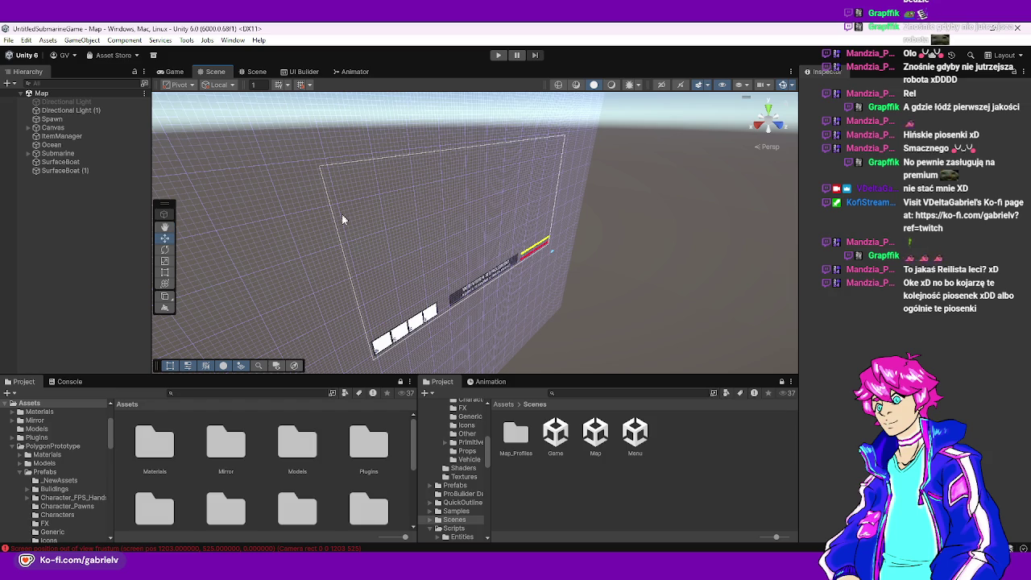
# - Show the Console and clear the logged screen-position errors
pyautogui.click(69, 381)
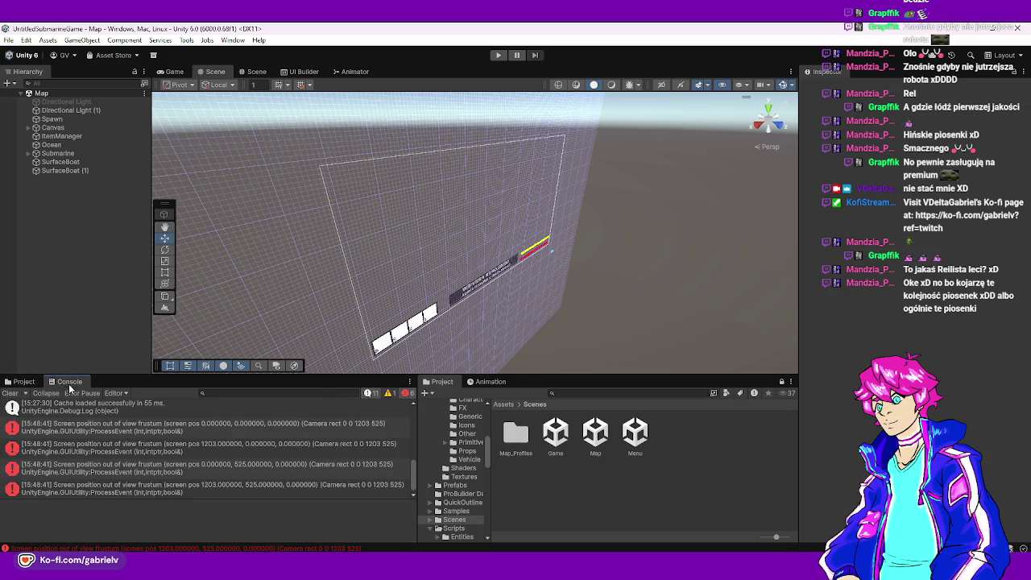
pyautogui.click(10, 392)
pyautogui.moveTo(564, 242)
pyautogui.mouseDown()
pyautogui.moveTo(508, 279)
pyautogui.moveTo(518, 286)
pyautogui.moveTo(339, 307)
pyautogui.moveTo(517, 275)
pyautogui.moveTo(472, 263)
pyautogui.moveTo(675, 257)
pyautogui.moveTo(520, 216)
pyautogui.moveTo(509, 171)
pyautogui.mouseUp()
pyautogui.scroll(1, 508, 279)
pyautogui.scroll(3, 508, 279)
pyautogui.scroll(-4, 472, 263)
pyautogui.scroll(-3, 483, 265)
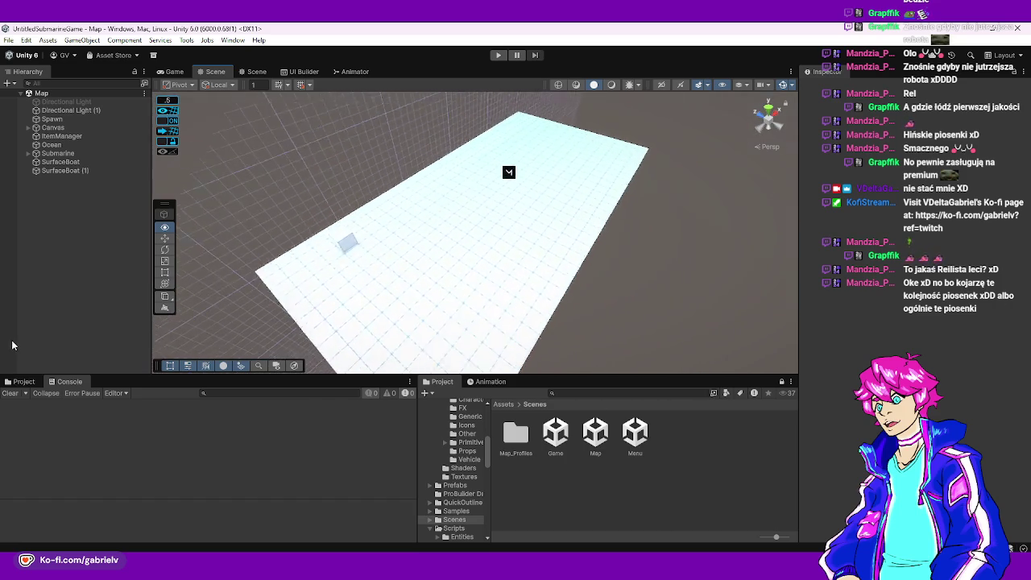
# - Check the scene effects and camera settings, then zoom in and select the white cube
pyautogui.moveTo(12, 345); pyautogui.dragTo(1027, 372)
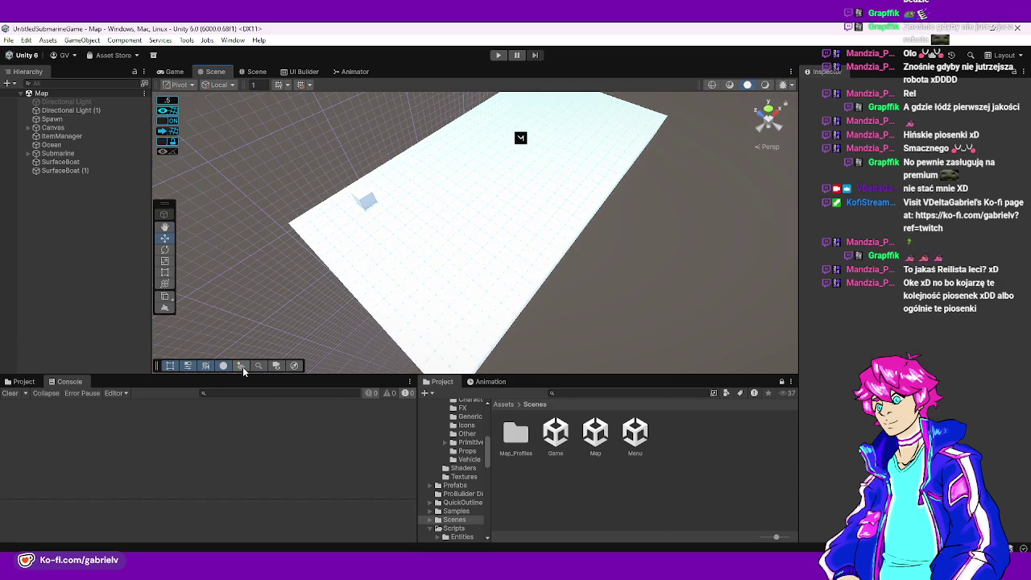
pyautogui.click(637, 87)
pyautogui.click(641, 87)
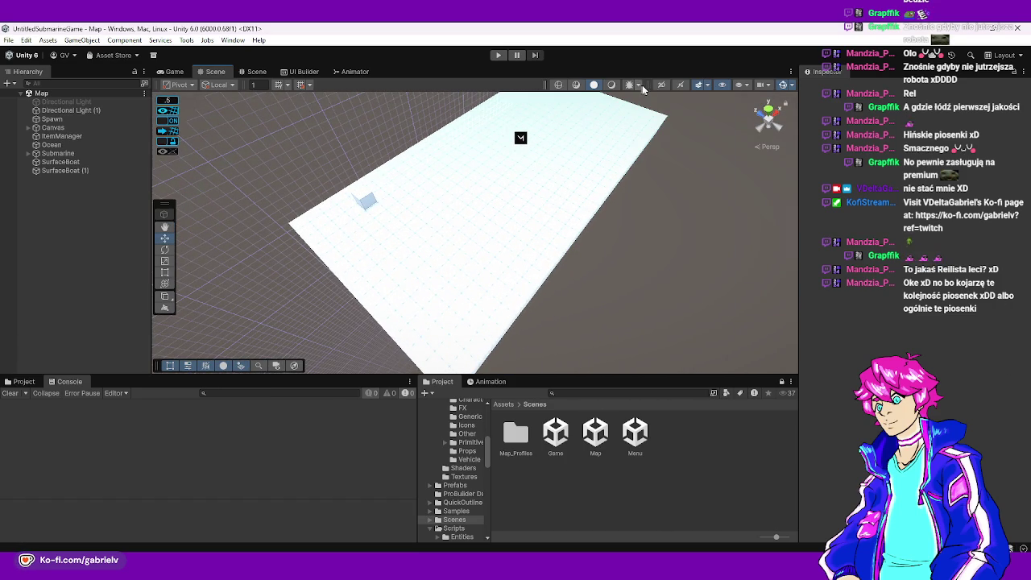
pyautogui.click(778, 86)
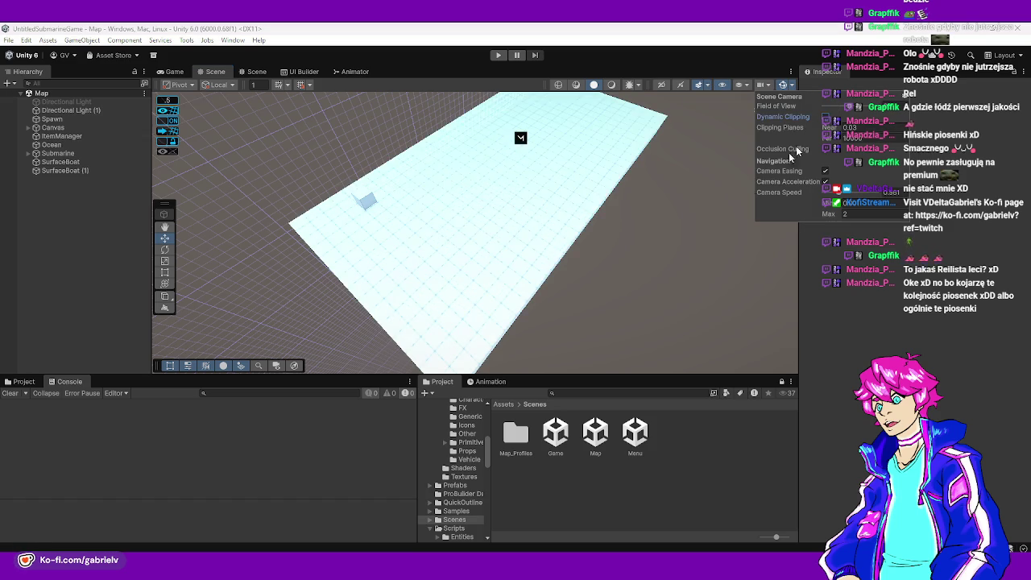
pyautogui.moveTo(580, 246)
pyautogui.mouseDown()
pyautogui.moveTo(431, 294)
pyautogui.moveTo(552, 185)
pyautogui.moveTo(548, 97)
pyautogui.mouseUp()
pyautogui.scroll(5, 483, 242)
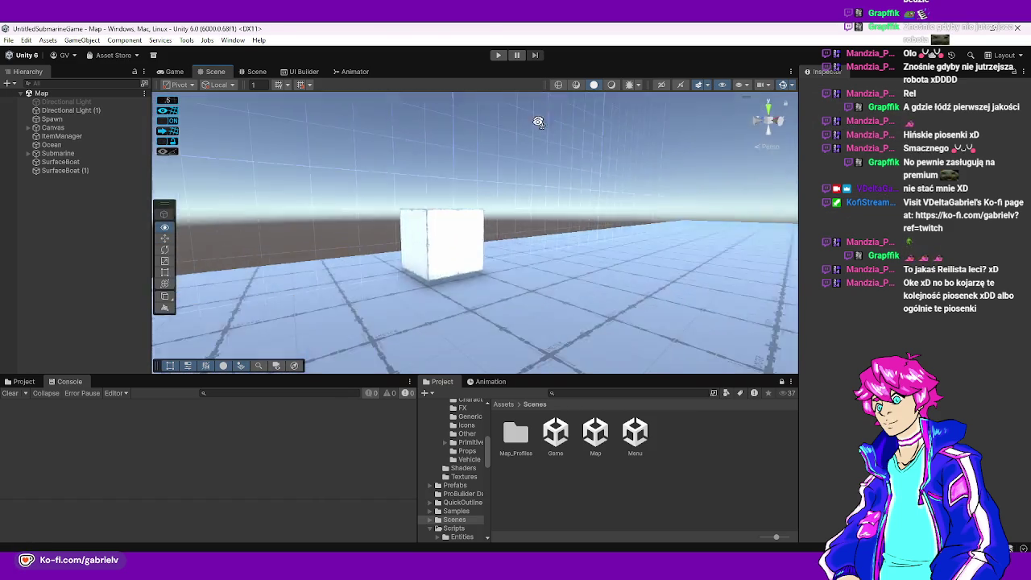
pyautogui.click(653, 184)
pyautogui.moveTo(653, 184)
pyautogui.mouseDown()
pyautogui.moveTo(548, 257)
pyautogui.moveTo(527, 279)
pyautogui.moveTo(539, 295)
pyautogui.moveTo(628, 250)
pyautogui.moveTo(604, 207)
pyautogui.moveTo(497, 193)
pyautogui.mouseUp()
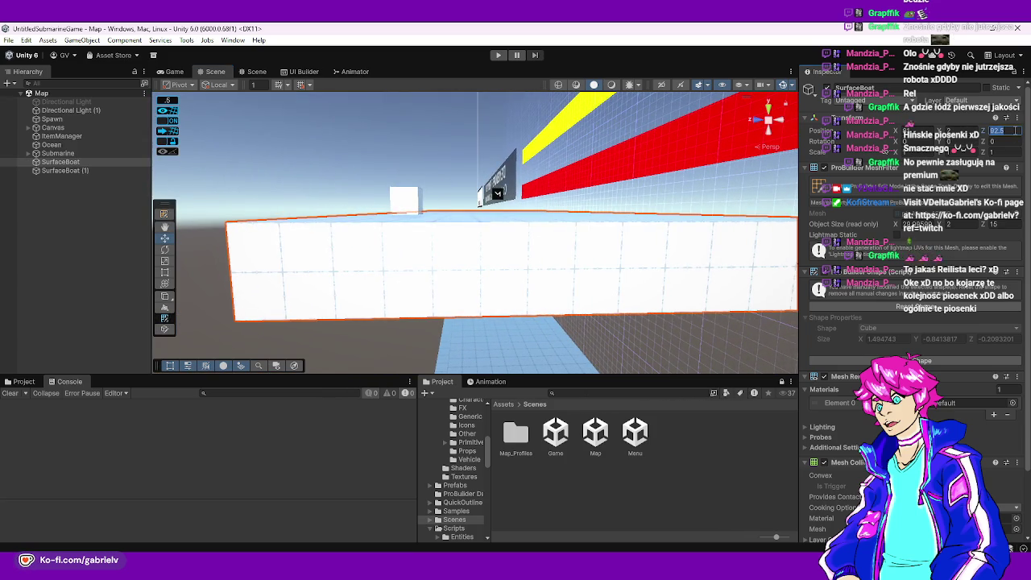
# - Set SurfaceBoat's Position X to 92 and SurfaceBoat (1)'s Position X to 104
pyautogui.write('92')
pyautogui.moveTo(599, 203)
pyautogui.mouseDown()
pyautogui.moveTo(548, 219)
pyautogui.moveTo(489, 216)
pyautogui.mouseUp()
pyautogui.click(489, 216)
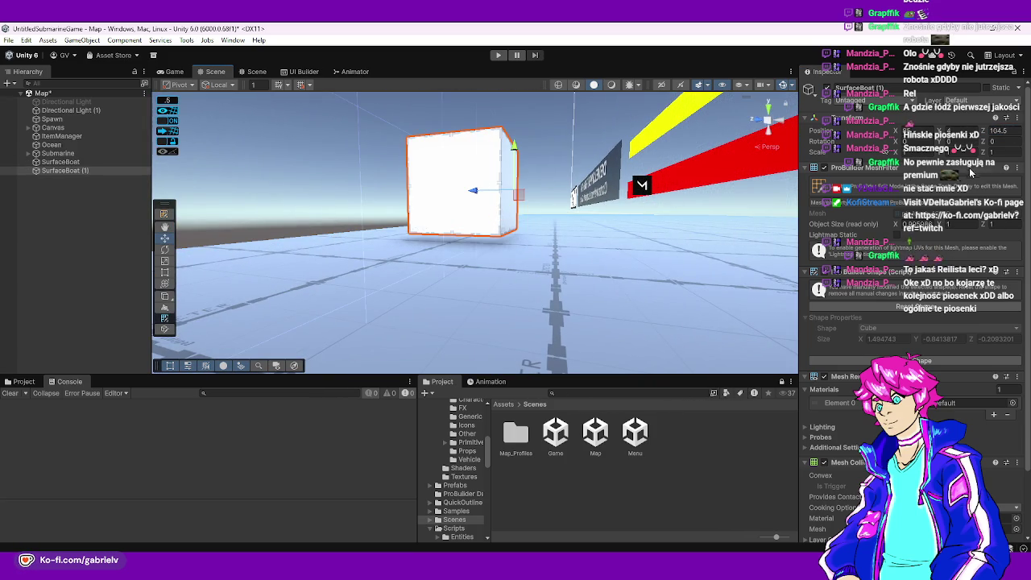
pyautogui.write('4')
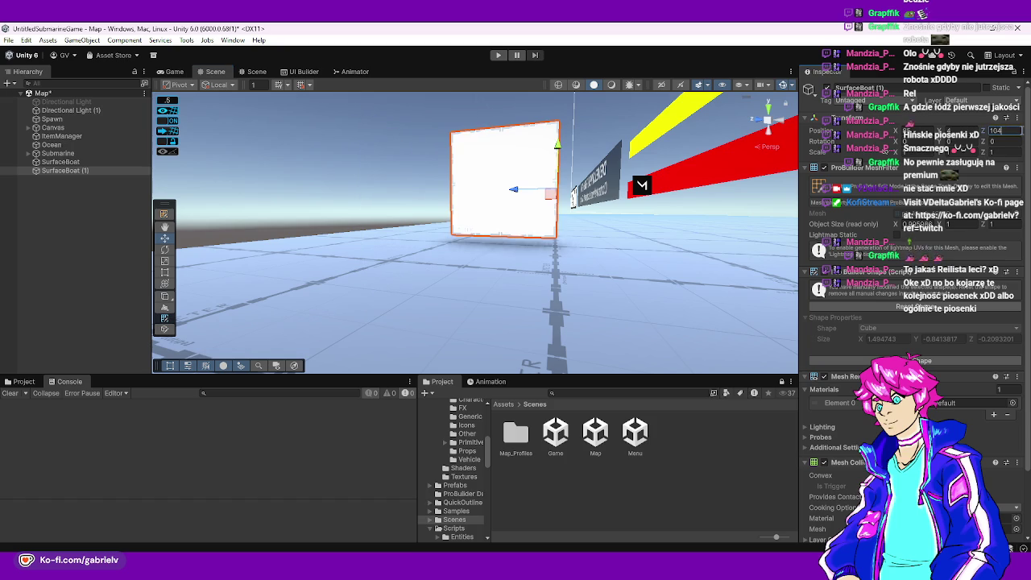
pyautogui.moveTo(564, 242); pyautogui.dragTo(816, 193)
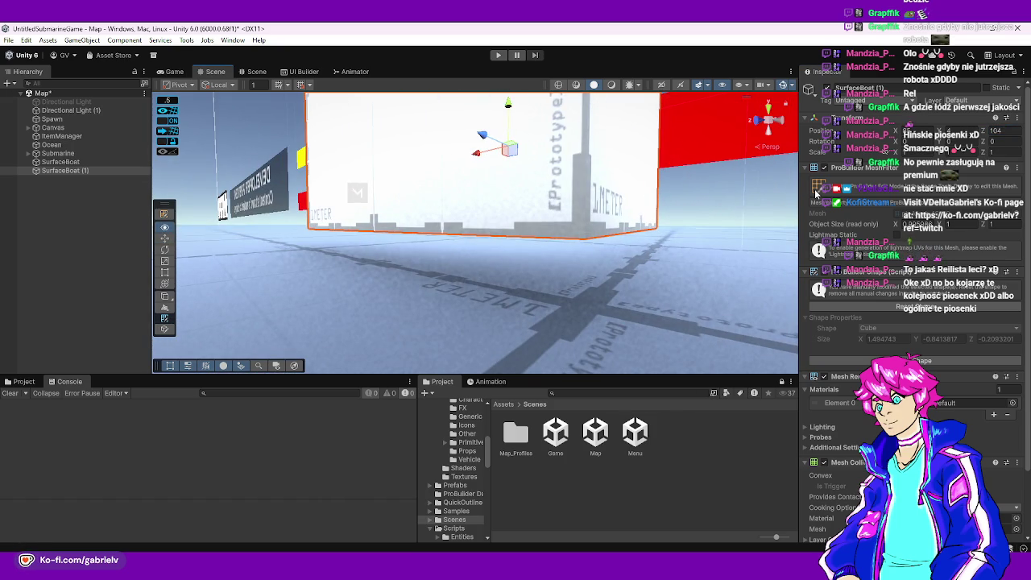
pyautogui.scroll(-5, 583, 269)
# - Inspect the large SurfaceBoat block's faces in ProBuilder face mode, viewing it from below
pyautogui.click(583, 269)
pyautogui.click(165, 214)
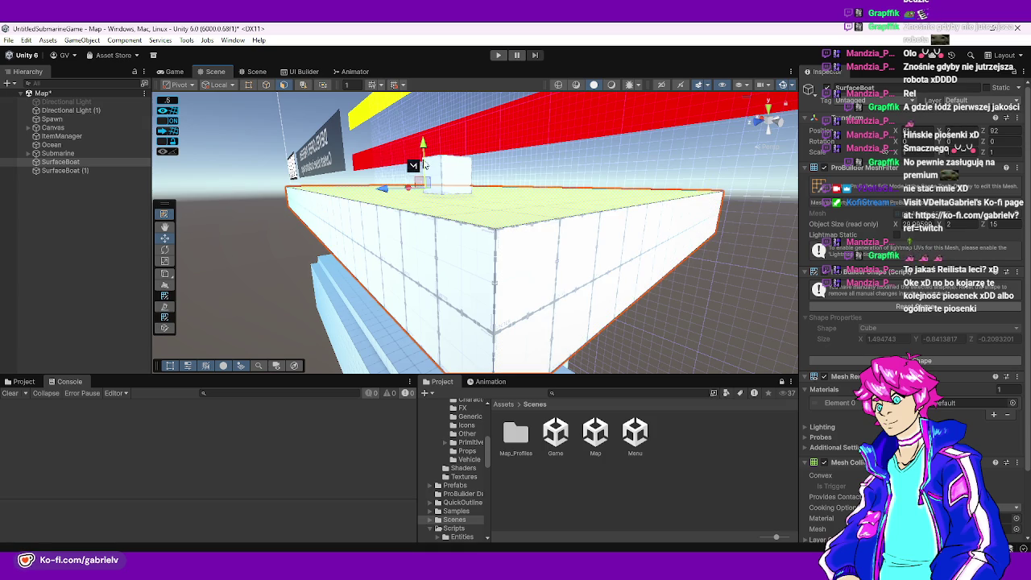
pyautogui.moveTo(423, 147)
pyautogui.mouseDown()
pyautogui.moveTo(467, 320)
pyautogui.moveTo(472, 239)
pyautogui.mouseUp()
pyautogui.click(542, 261)
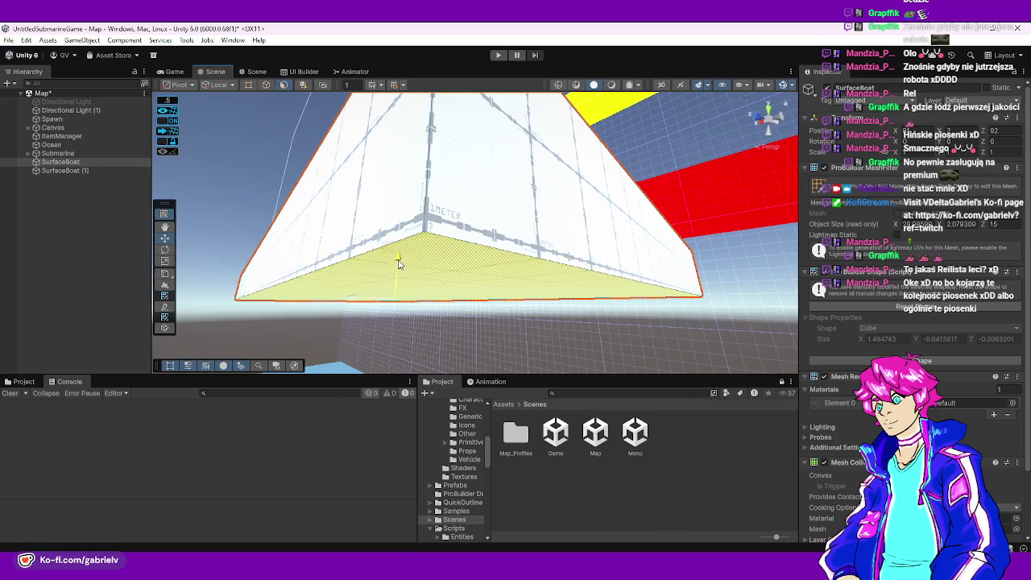
pyautogui.moveTo(402, 270)
pyautogui.mouseDown()
pyautogui.moveTo(515, 225)
pyautogui.moveTo(443, 300)
pyautogui.moveTo(484, 336)
pyautogui.moveTo(194, 488)
pyautogui.moveTo(132, 422)
pyautogui.mouseUp()
pyautogui.click(426, 231)
pyautogui.moveTo(426, 230); pyautogui.dragTo(698, 215)
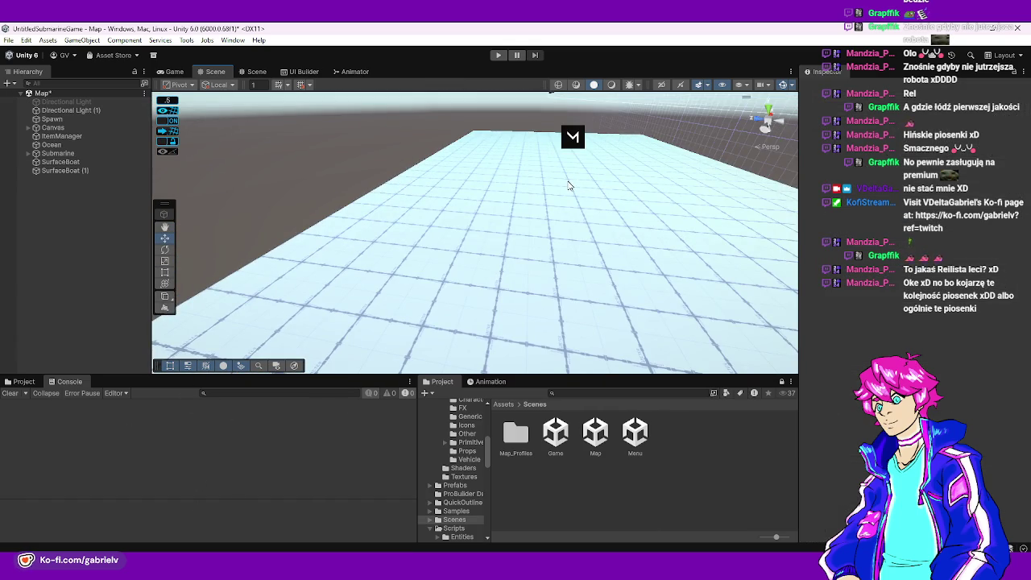
# - Open the Map scene and then the Game scene from the project assets
pyautogui.click(593, 440)
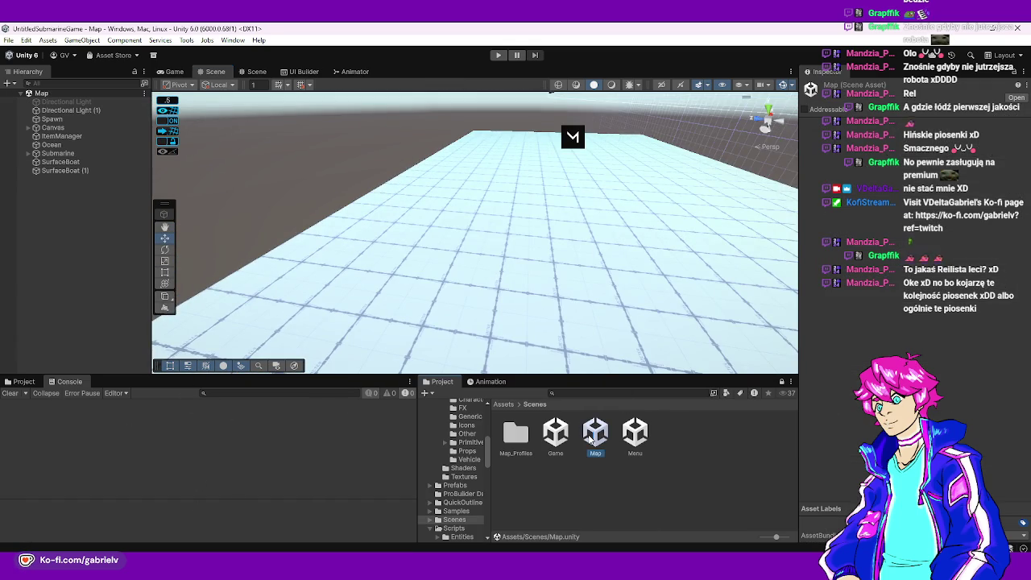
pyautogui.doubleClick(595, 435)
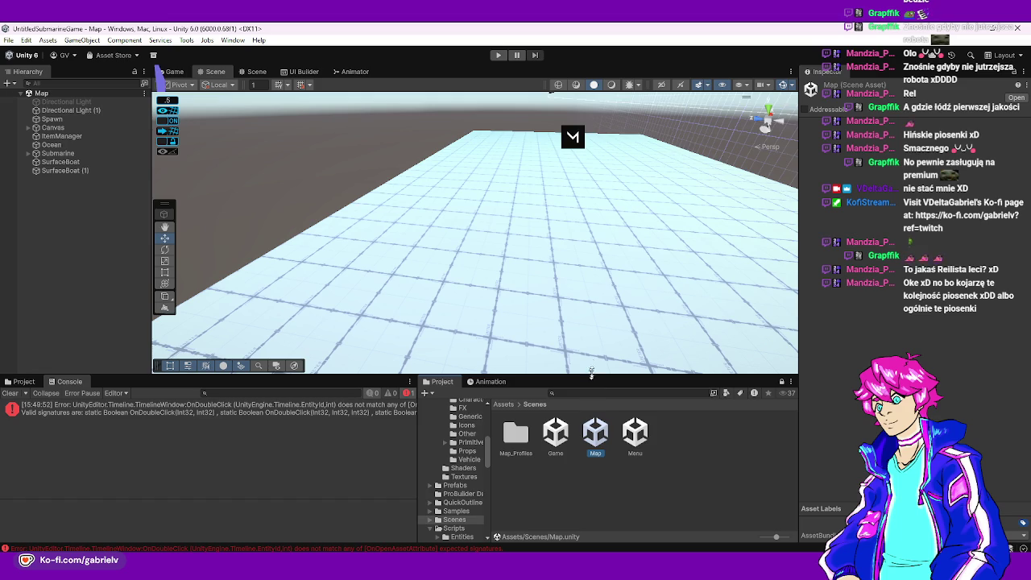
pyautogui.doubleClick(562, 436)
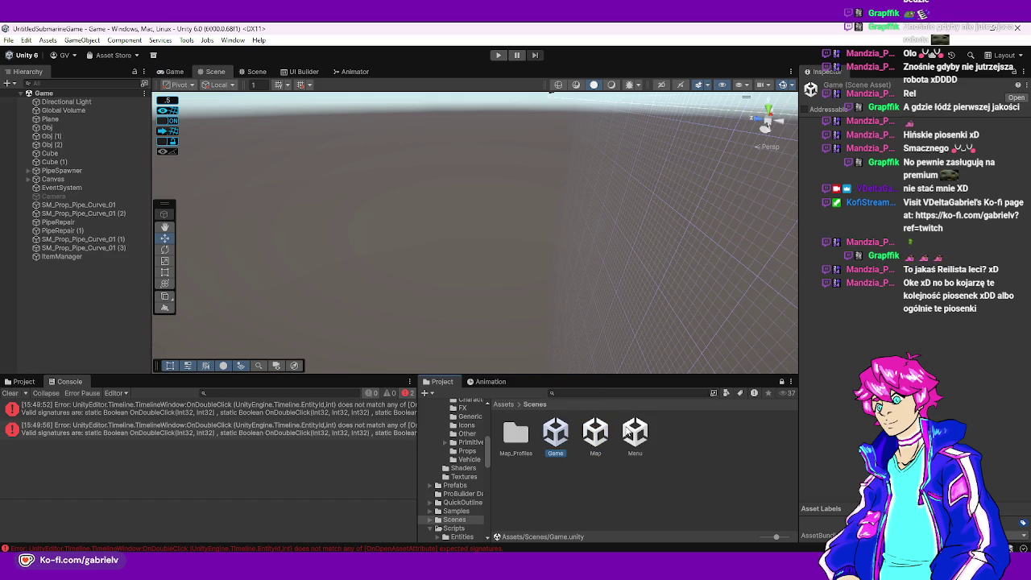
# - Play-test as Host (Server + Client), walk onto the grey block, then stop play mode
pyautogui.click(498, 55)
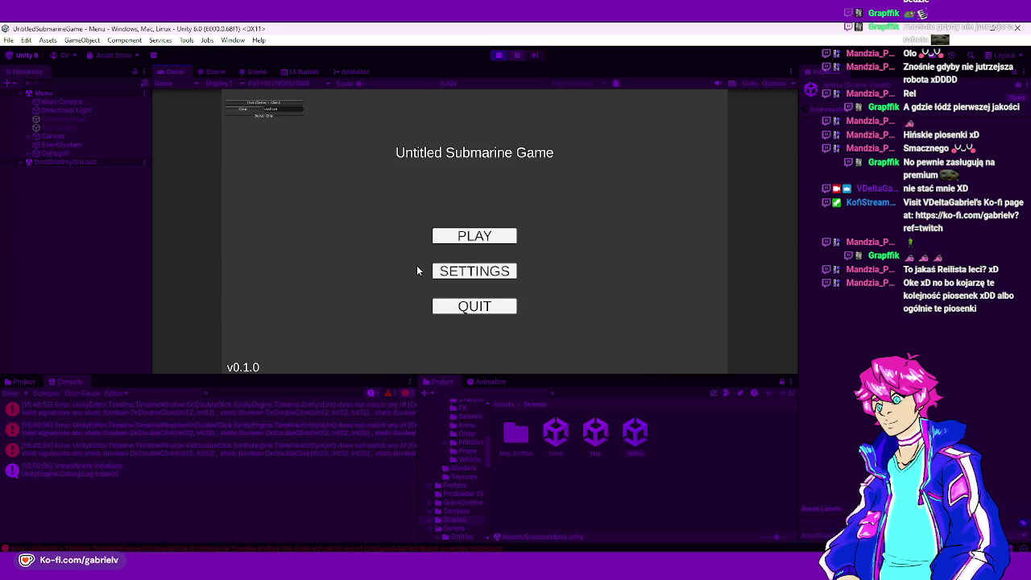
pyautogui.click(280, 103)
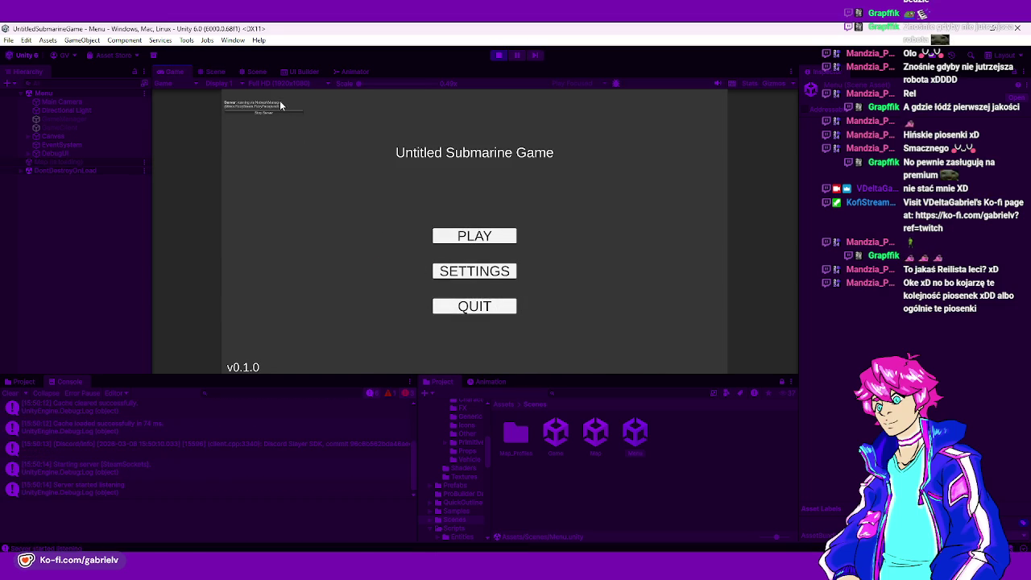
pyautogui.press('w')
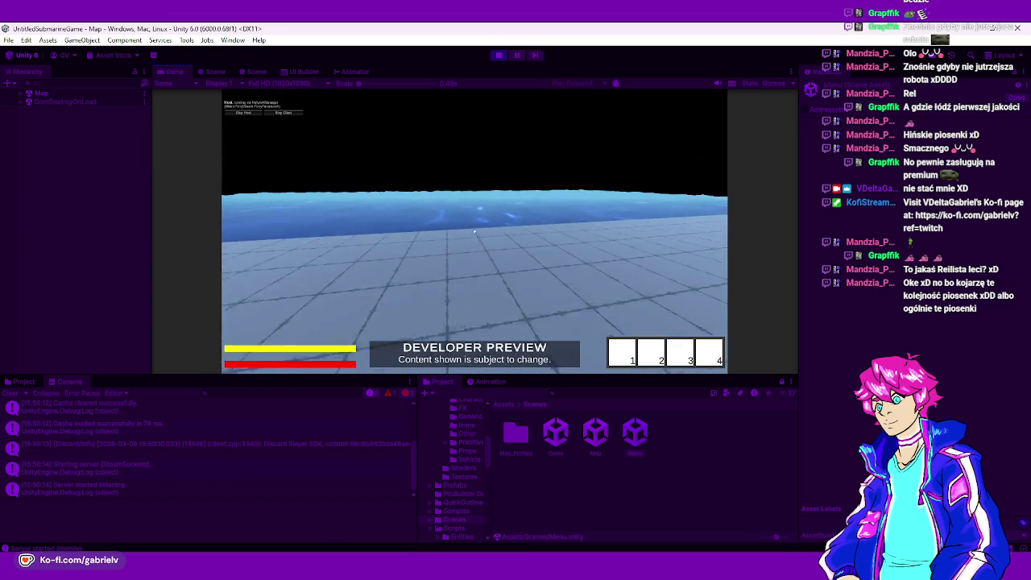
pyautogui.press('w')
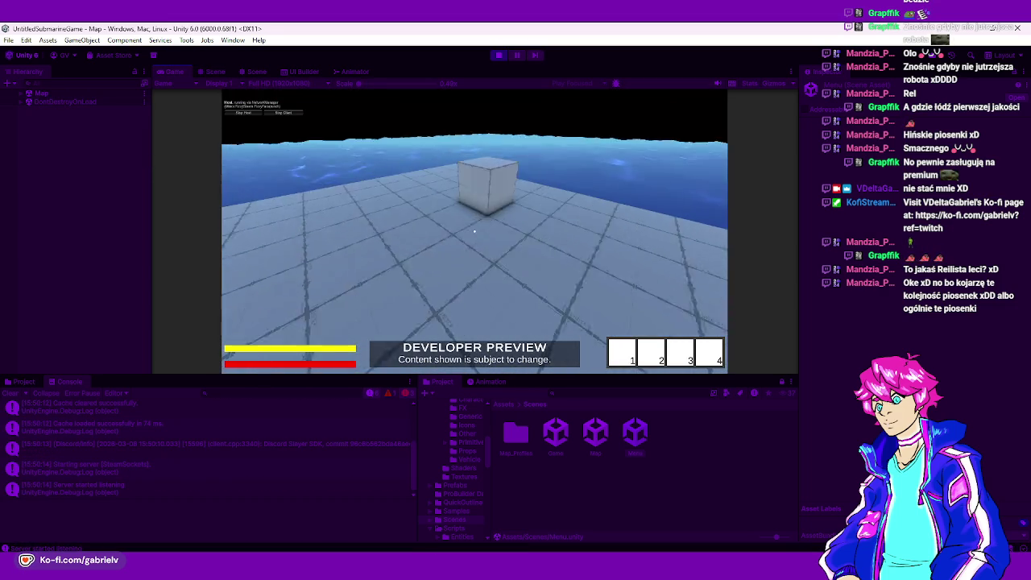
pyautogui.press('s')
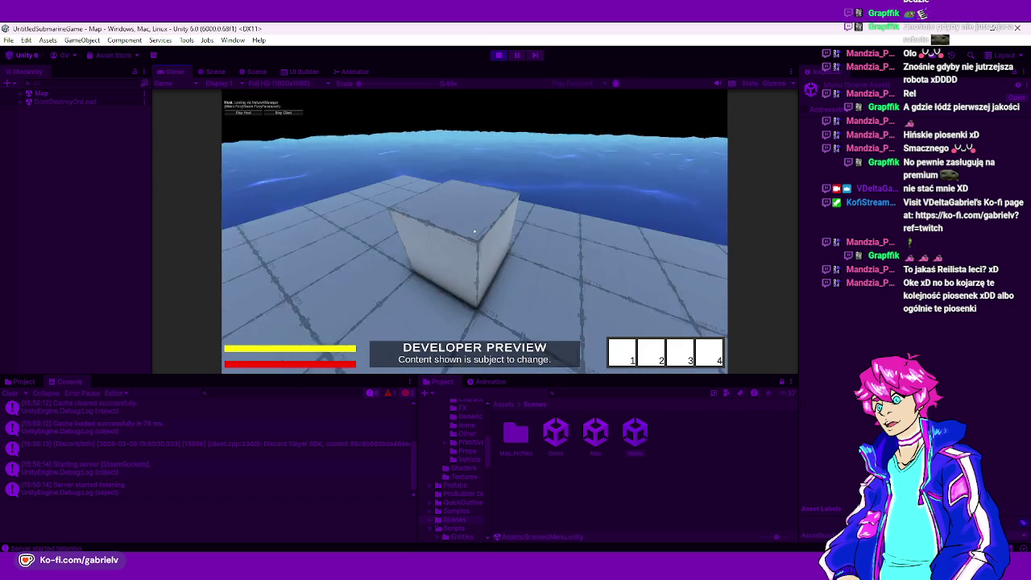
pyautogui.click(499, 55)
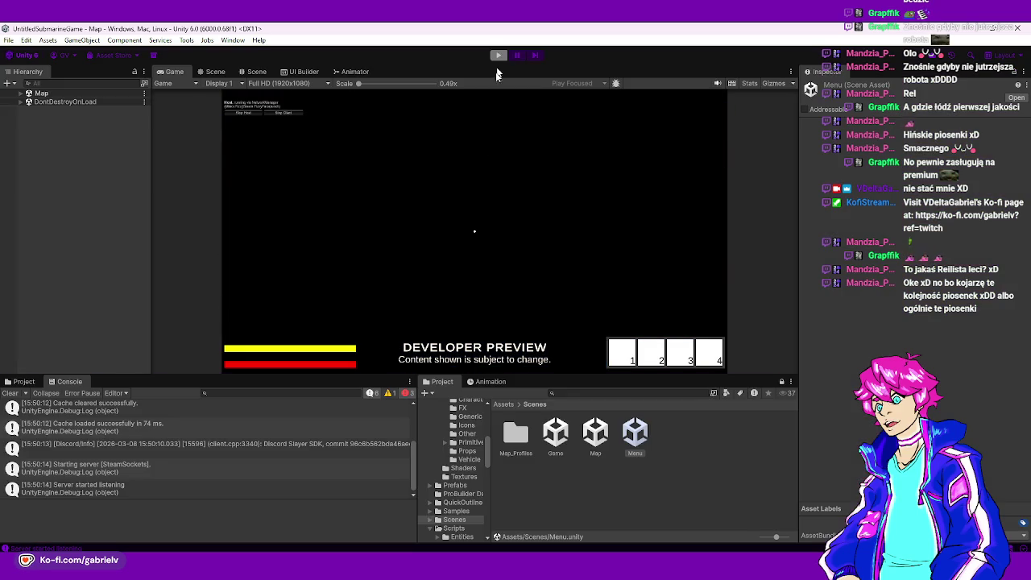
pyautogui.click(266, 71)
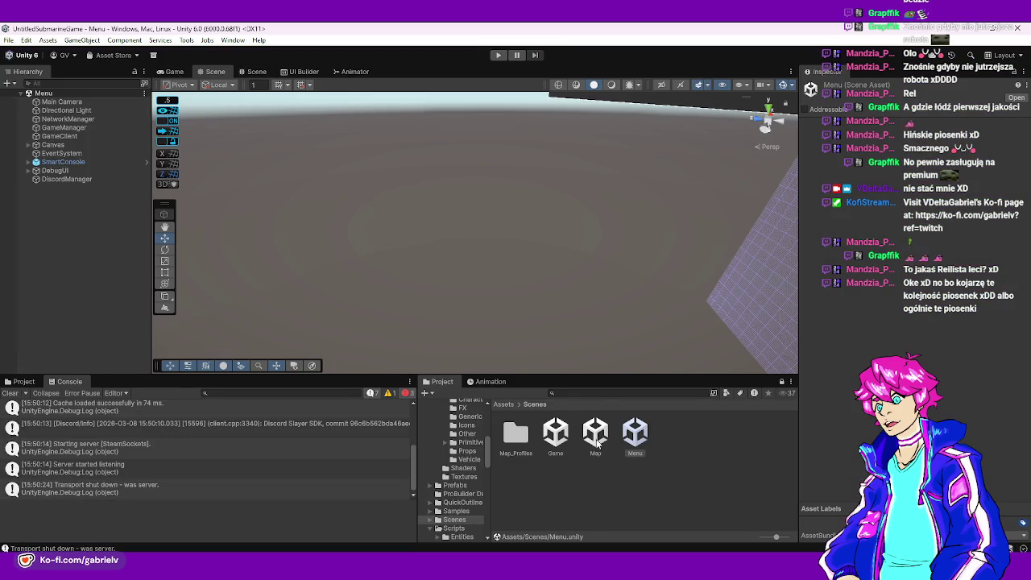
# - Stretch the white cube into a long box along X by dragging its right face
pyautogui.moveTo(484, 242)
pyautogui.mouseDown()
pyautogui.moveTo(679, 218)
pyautogui.moveTo(65, 223)
pyautogui.moveTo(364, 253)
pyautogui.moveTo(339, 272)
pyautogui.mouseUp()
pyautogui.scroll(5, 449, 258)
pyautogui.click(464, 303)
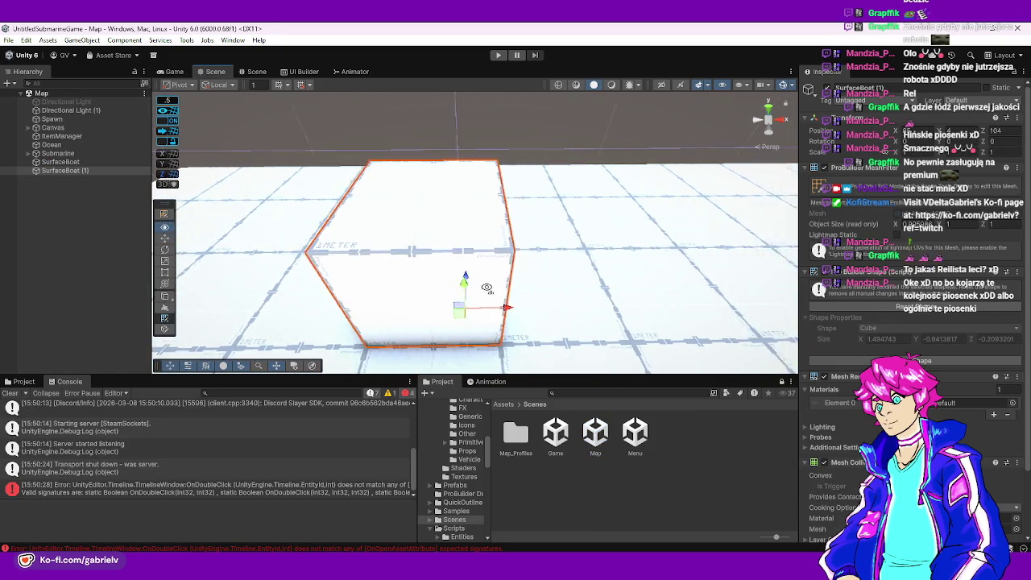
pyautogui.moveTo(483, 288); pyautogui.dragTo(472, 299)
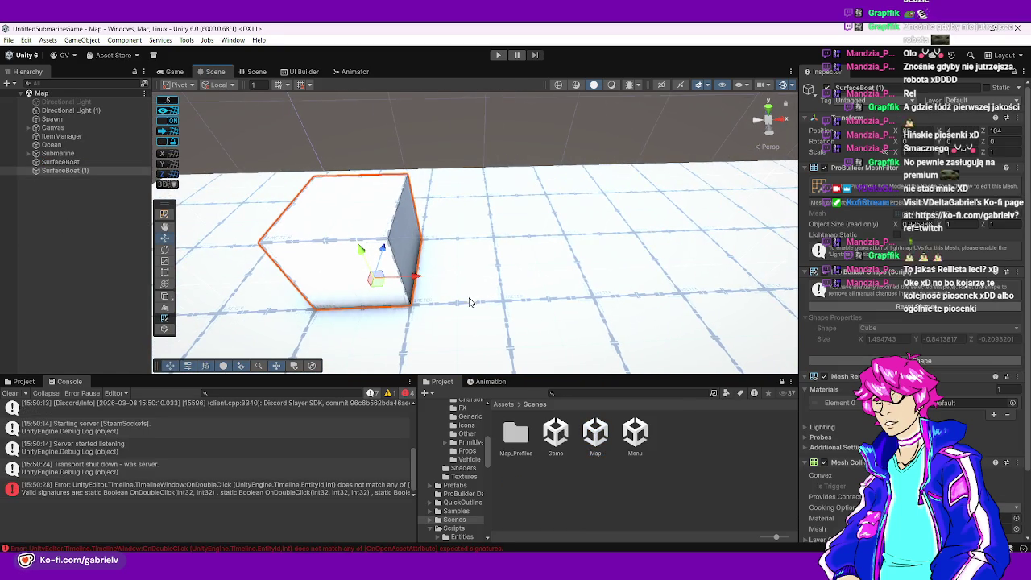
pyautogui.press('h')
pyautogui.click(403, 242)
pyautogui.click(461, 247)
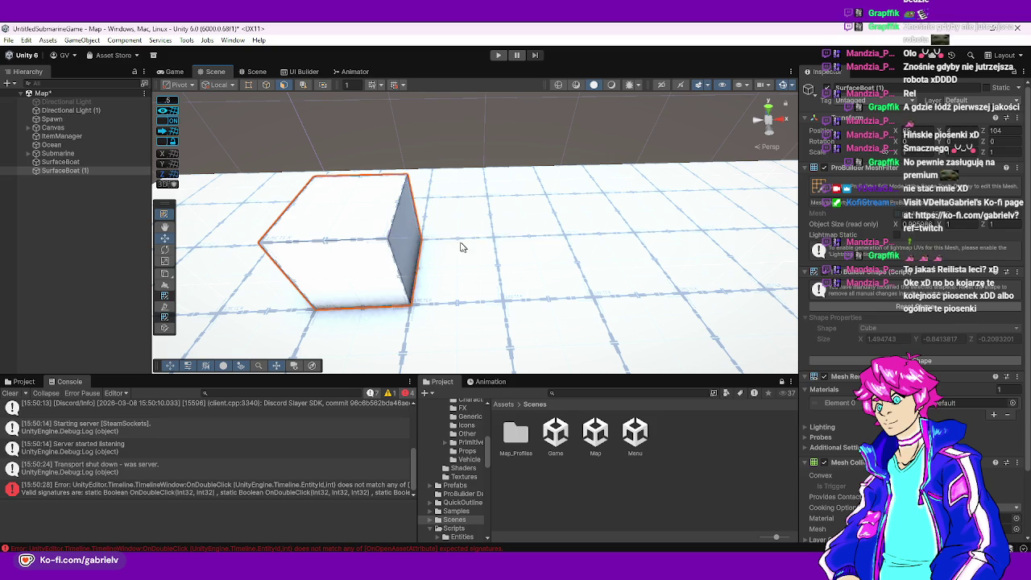
pyautogui.click(410, 242)
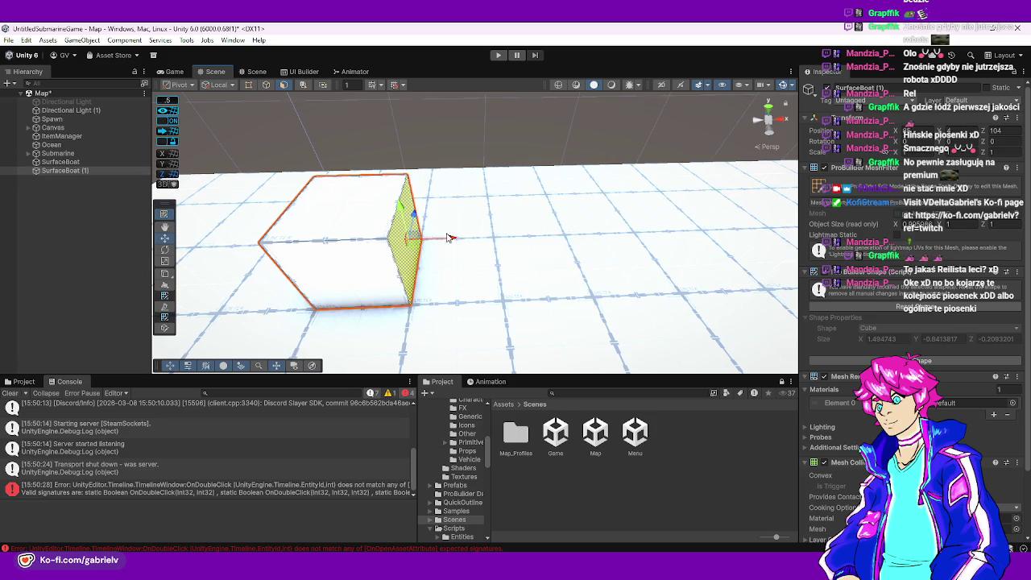
pyautogui.moveTo(453, 240)
pyautogui.mouseDown()
pyautogui.moveTo(651, 230)
pyautogui.moveTo(606, 242)
pyautogui.moveTo(382, 237)
pyautogui.moveTo(603, 235)
pyautogui.moveTo(426, 241)
pyautogui.mouseUp()
# - Set the snap increment to 0.25 and frame the box to select its side face
pyautogui.click(167, 101)
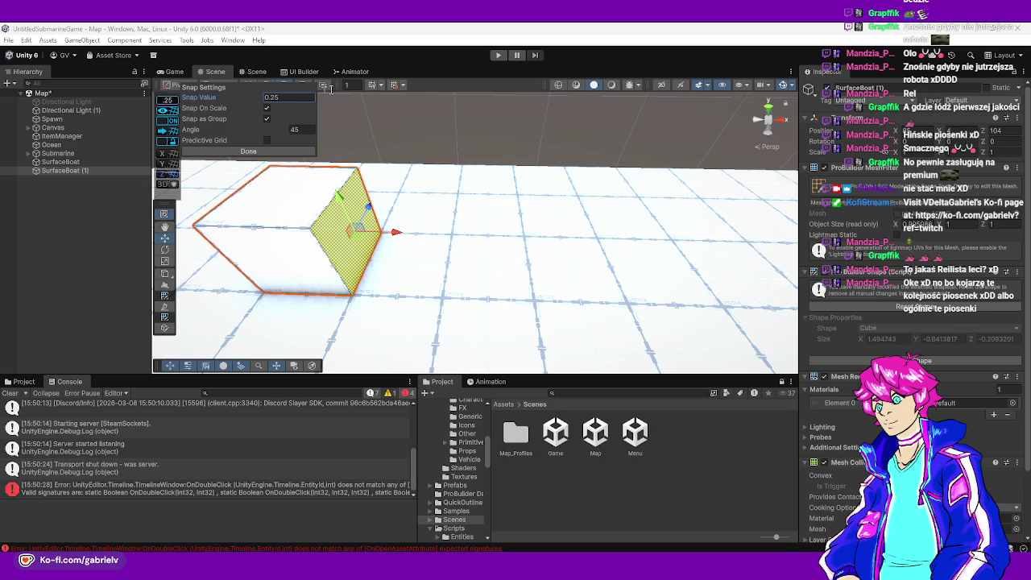
pyautogui.click(248, 151)
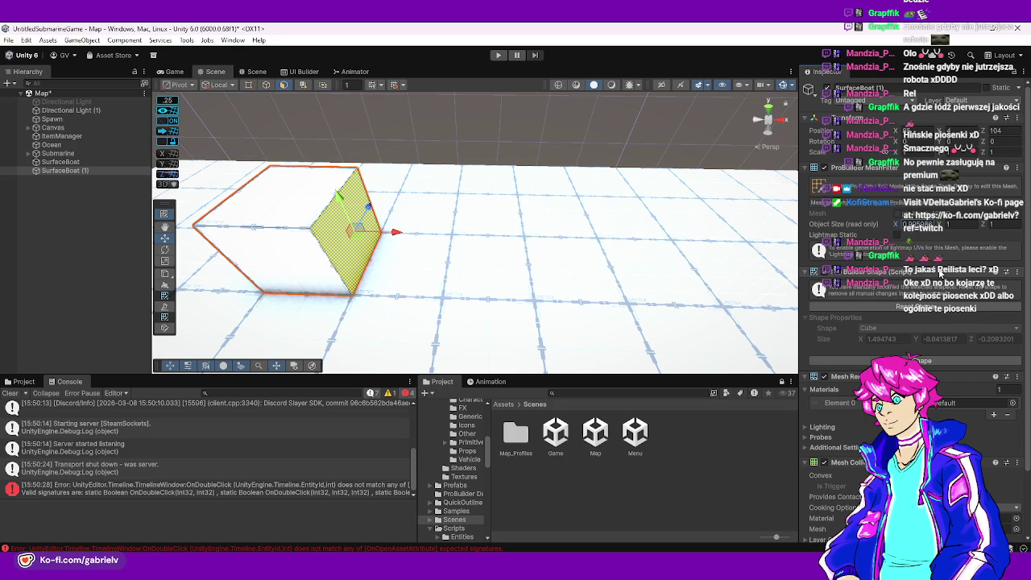
pyautogui.moveTo(481, 254)
pyautogui.mouseDown()
pyautogui.moveTo(340, 265)
pyautogui.moveTo(574, 199)
pyautogui.moveTo(449, 191)
pyautogui.mouseUp()
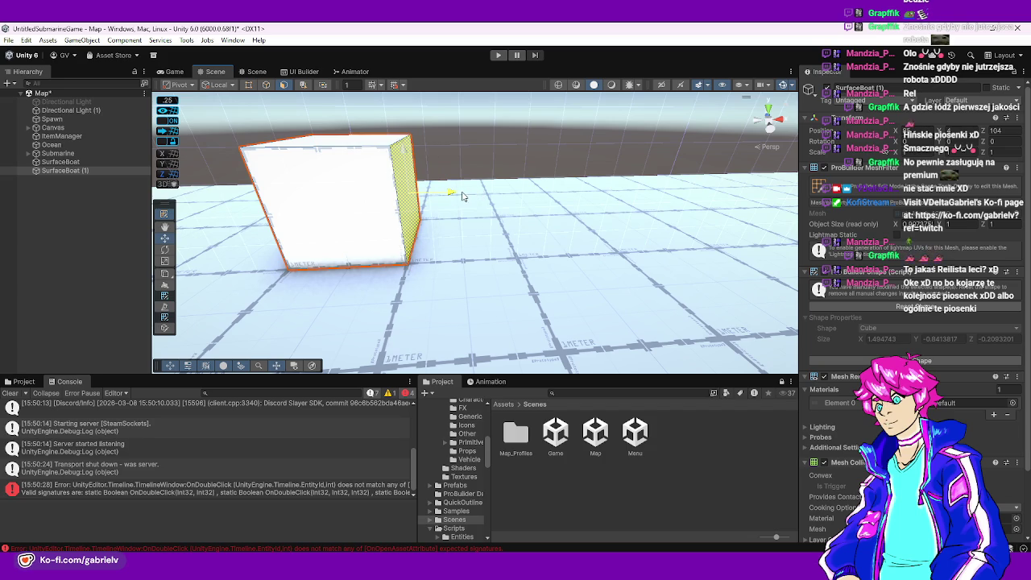
pyautogui.press('f')
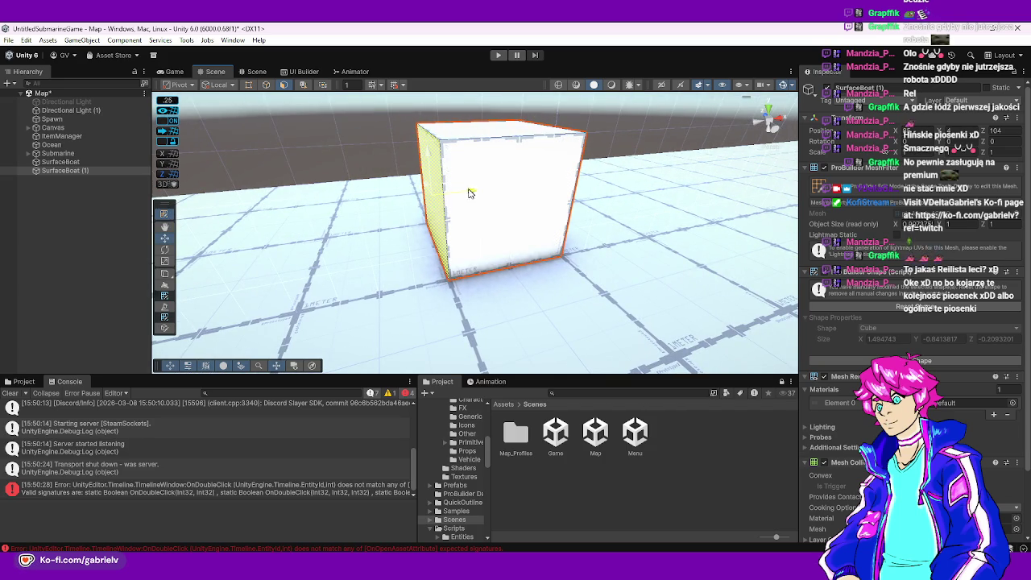
pyautogui.moveTo(469, 191)
pyautogui.mouseDown()
pyautogui.moveTo(492, 218)
pyautogui.moveTo(454, 214)
pyautogui.moveTo(594, 195)
pyautogui.moveTo(495, 213)
pyautogui.moveTo(596, 216)
pyautogui.mouseUp()
pyautogui.click(438, 208)
# - Inspect the platform box's side faces next to the large SurfaceBoat plane
pyautogui.click(520, 302)
pyautogui.moveTo(525, 294); pyautogui.dragTo(608, 189)
pyautogui.click(609, 186)
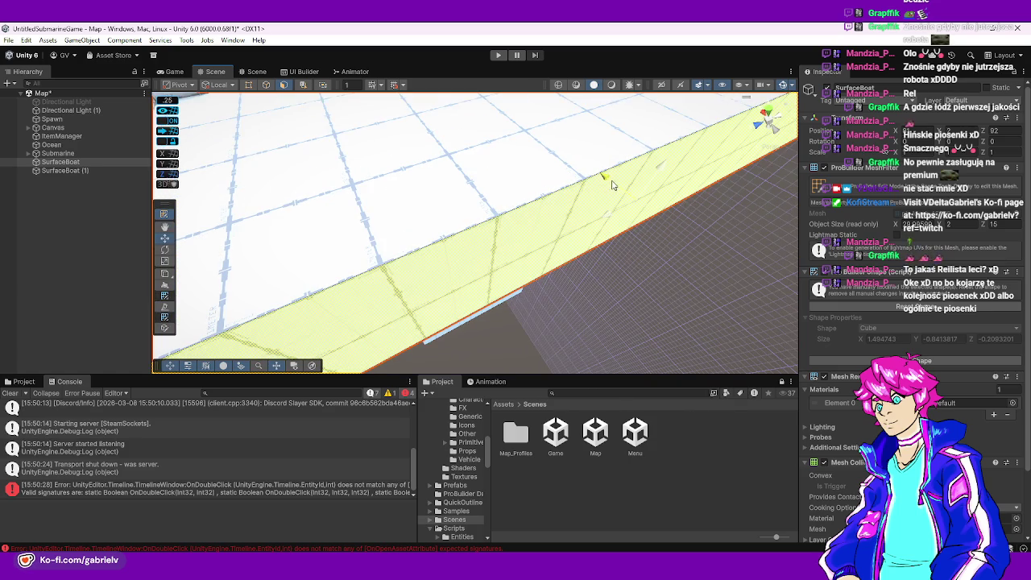
pyautogui.click(617, 187)
pyautogui.moveTo(551, 105)
pyautogui.mouseDown()
pyautogui.moveTo(203, 161)
pyautogui.moveTo(337, 258)
pyautogui.mouseUp()
pyautogui.click(288, 308)
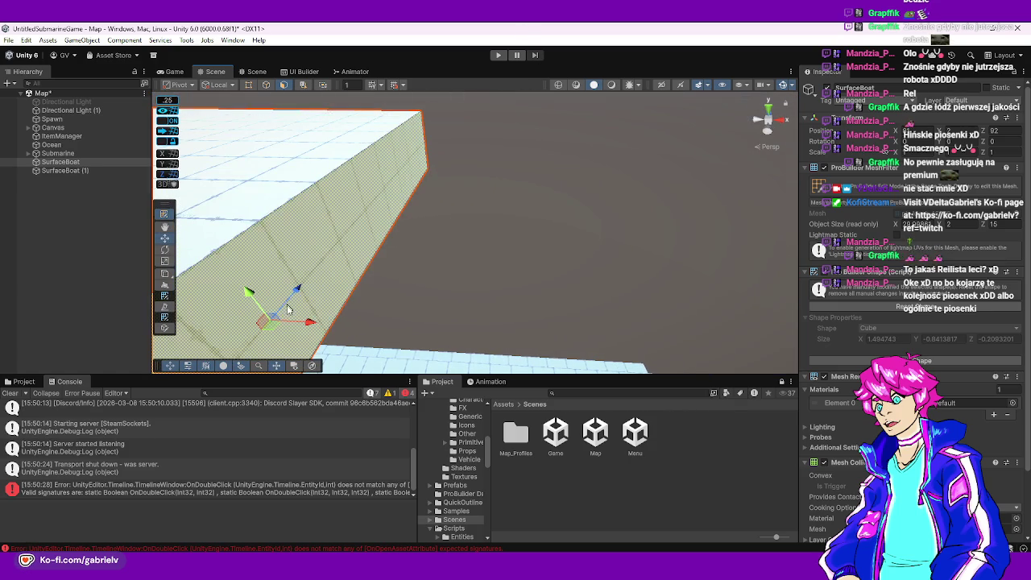
pyautogui.moveTo(467, 306)
pyautogui.mouseDown()
pyautogui.moveTo(195, 216)
pyautogui.moveTo(406, 256)
pyautogui.moveTo(545, 258)
pyautogui.moveTo(587, 281)
pyautogui.moveTo(183, 236)
pyautogui.mouseUp()
pyautogui.click(406, 256)
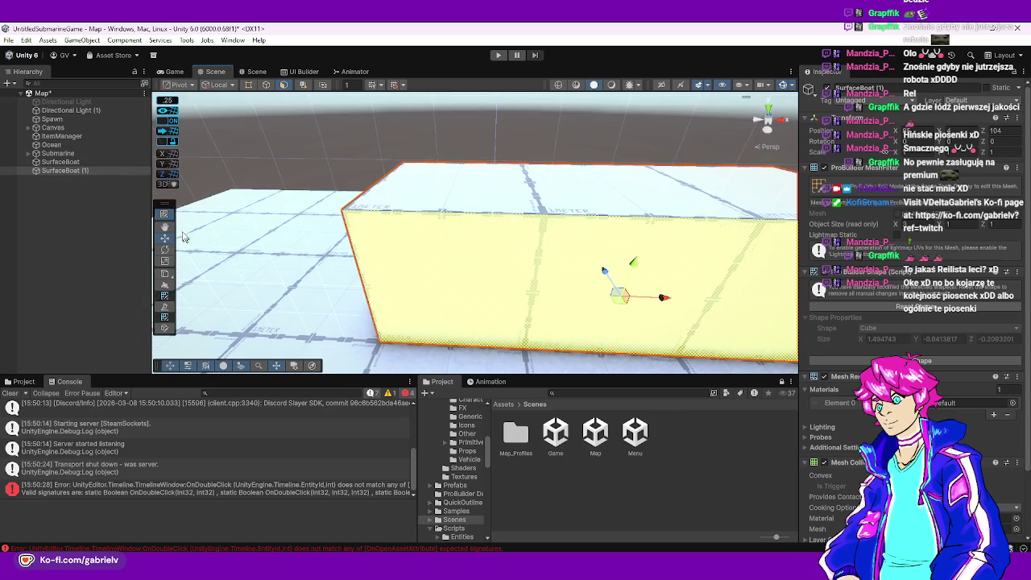
# - Rename SurfaceBoat (1) to Table in the Hierarchy
pyautogui.click(79, 171)
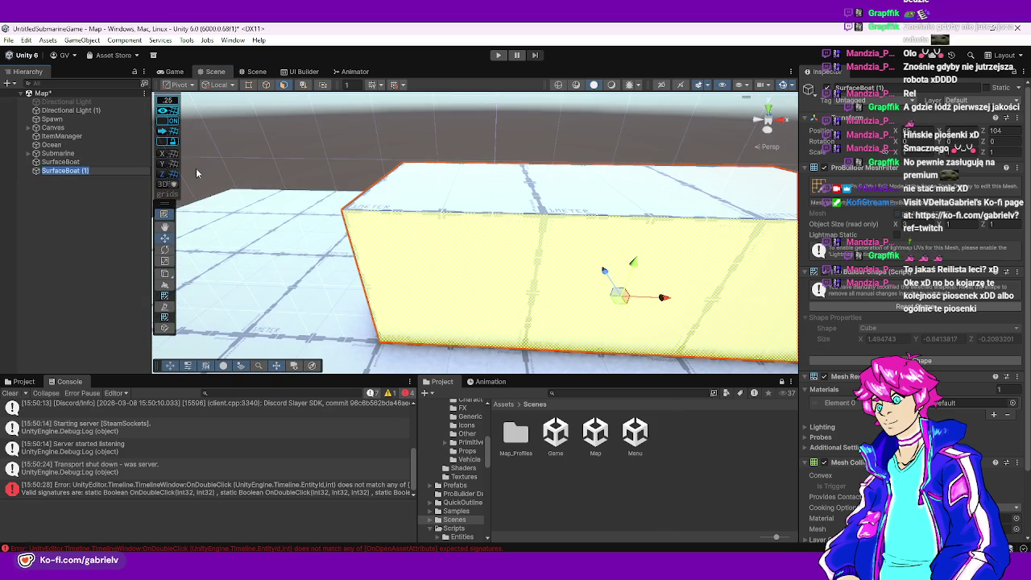
pyautogui.press('F2')
pyautogui.write('Table')
pyautogui.press('Return')
# - Duplicate Table into Table (1) stacked above it and select the upper box's right face
pyautogui.click(164, 226)
pyautogui.moveTo(299, 240)
pyautogui.mouseDown()
pyautogui.moveTo(430, 246)
pyautogui.moveTo(446, 225)
pyautogui.moveTo(425, 239)
pyautogui.moveTo(425, 154)
pyautogui.mouseUp()
pyautogui.hotkey('ctrl', 'd')
pyautogui.press('w')
pyautogui.click(165, 216)
pyautogui.moveTo(464, 237)
pyautogui.mouseDown()
pyautogui.moveTo(387, 260)
pyautogui.moveTo(499, 229)
pyautogui.moveTo(389, 194)
pyautogui.moveTo(483, 253)
pyautogui.mouseUp()
pyautogui.click(500, 229)
# - Drag Table (1)'s top, right and front faces inward into a small cube on the Table
pyautogui.click(479, 132)
pyautogui.moveTo(473, 102); pyautogui.dragTo(475, 187)
pyautogui.scroll(5, 475, 187)
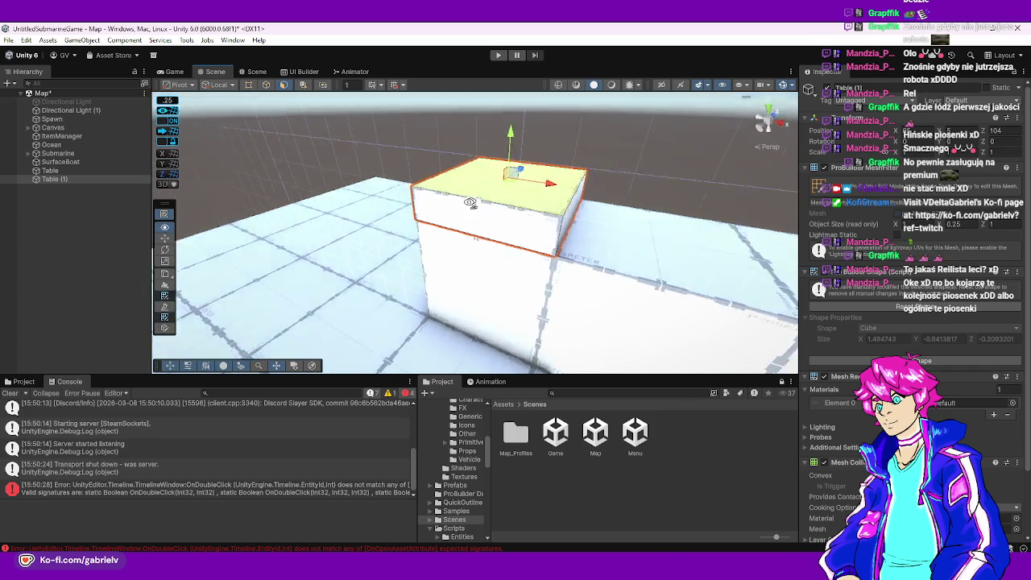
pyautogui.click(557, 177)
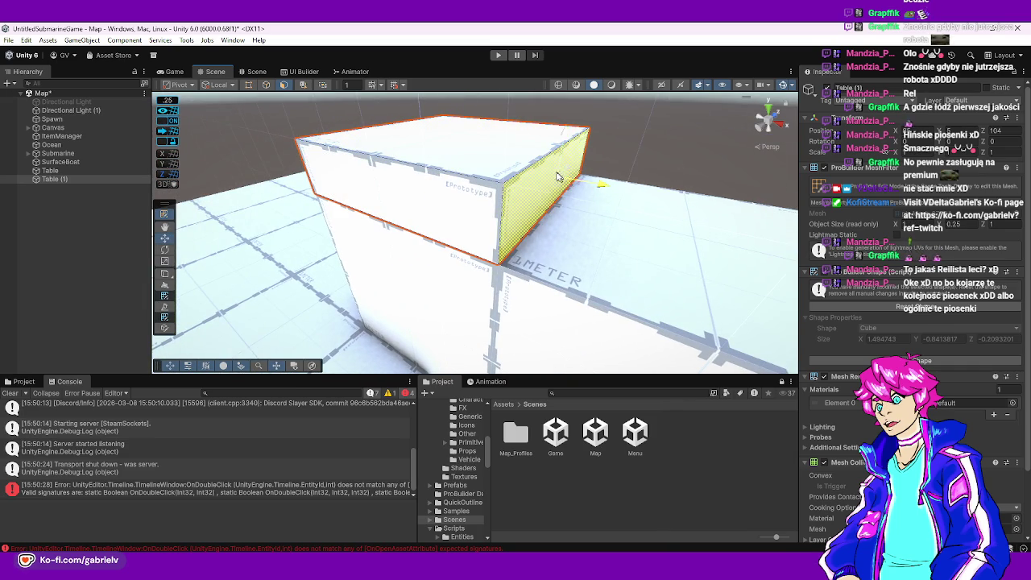
pyautogui.moveTo(558, 177)
pyautogui.mouseDown()
pyautogui.moveTo(443, 161)
pyautogui.moveTo(461, 140)
pyautogui.moveTo(509, 181)
pyautogui.moveTo(626, 212)
pyautogui.moveTo(628, 246)
pyautogui.mouseUp()
pyautogui.click(398, 153)
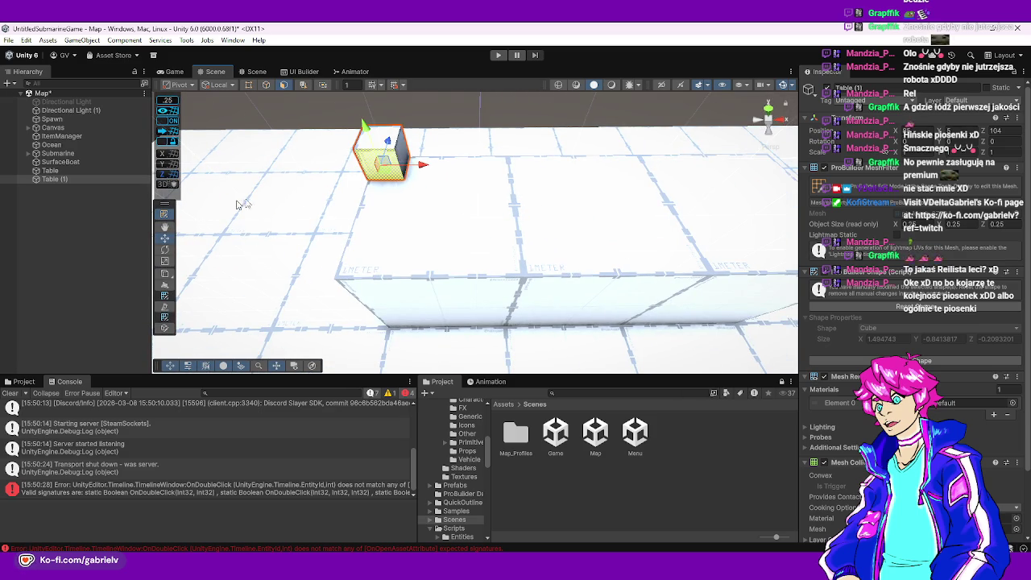
pyautogui.moveTo(394, 171)
pyautogui.mouseDown()
pyautogui.moveTo(472, 211)
pyautogui.moveTo(473, 224)
pyautogui.mouseUp()
pyautogui.moveTo(399, 182)
pyautogui.mouseDown()
pyautogui.moveTo(397, 170)
pyautogui.moveTo(471, 211)
pyautogui.moveTo(472, 233)
pyautogui.mouseUp()
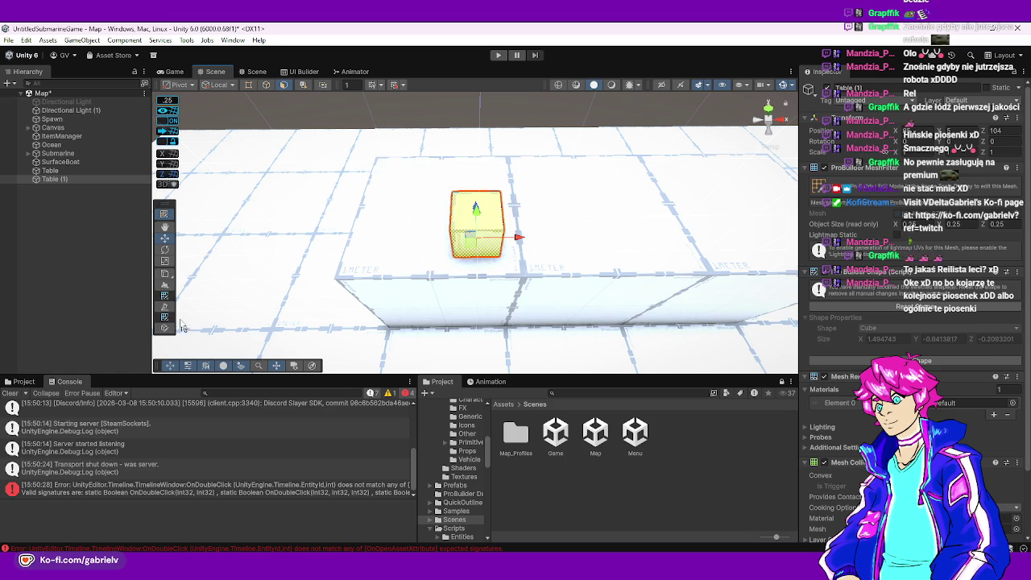
pyautogui.click(166, 214)
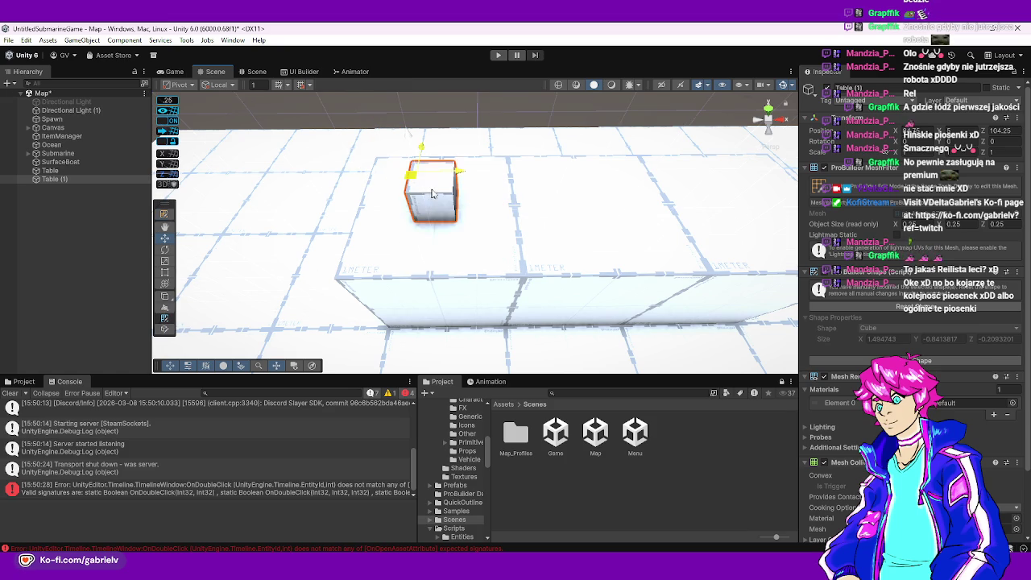
pyautogui.moveTo(495, 230)
pyautogui.mouseDown()
pyautogui.moveTo(702, 228)
pyautogui.moveTo(525, 198)
pyautogui.moveTo(317, 254)
pyautogui.mouseUp()
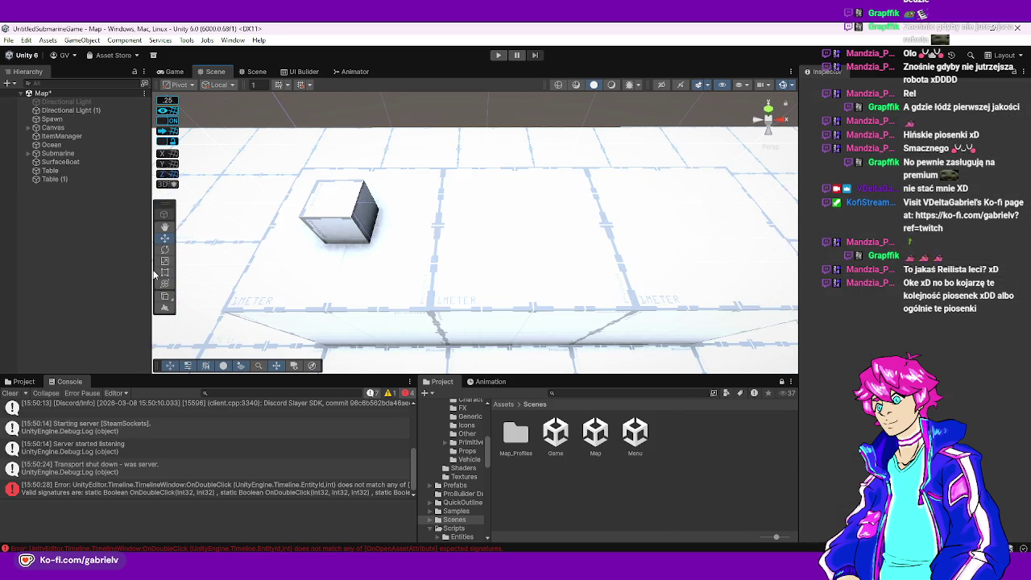
# - Rename Table (1) to SpawnPipeBtn and save the Map scene
pyautogui.click(24, 381)
pyautogui.click(75, 180)
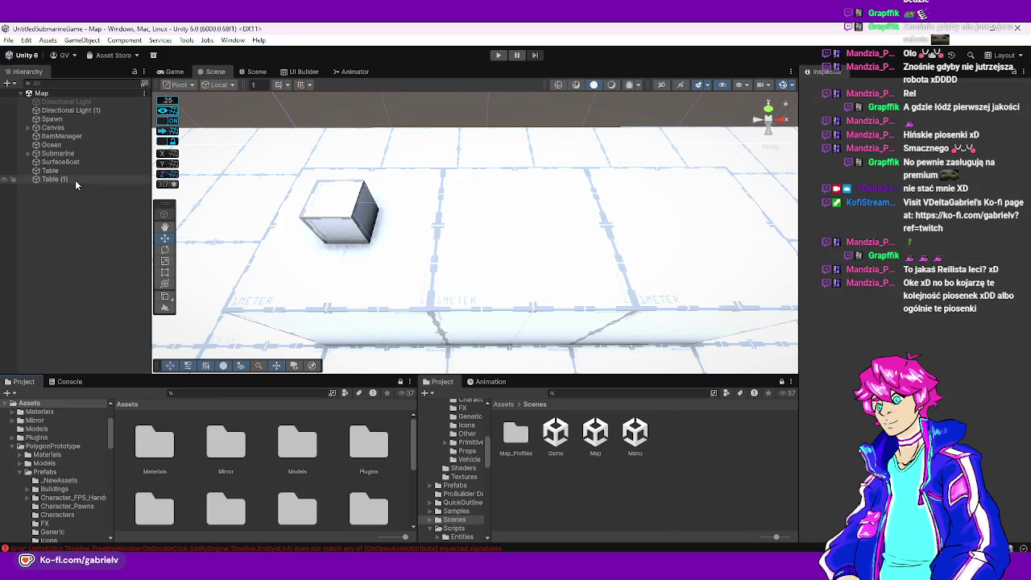
pyautogui.click(75, 179)
pyautogui.write('SpawnPipeBtn')
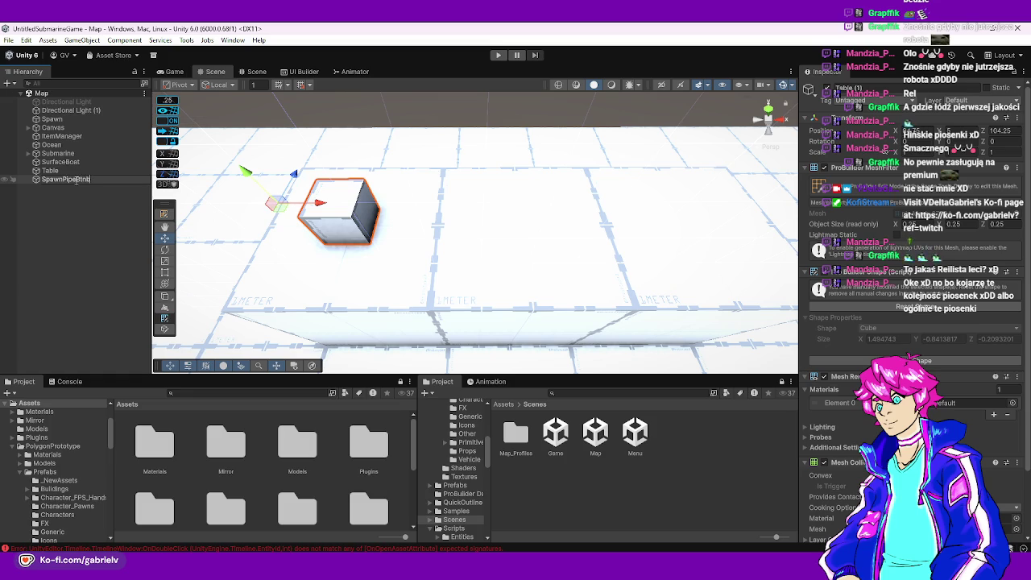
pyautogui.press('Return')
pyautogui.click(75, 180)
pyautogui.press('End')
pyautogui.press('BackSpace')
pyautogui.press('Return')
pyautogui.hotkey('ctrl', 's')
# - Add a Button Item Spawner component to SpawnPipeBtn and go to its Spawn Item Id field
pyautogui.click(926, 376)
pyautogui.click(927, 388)
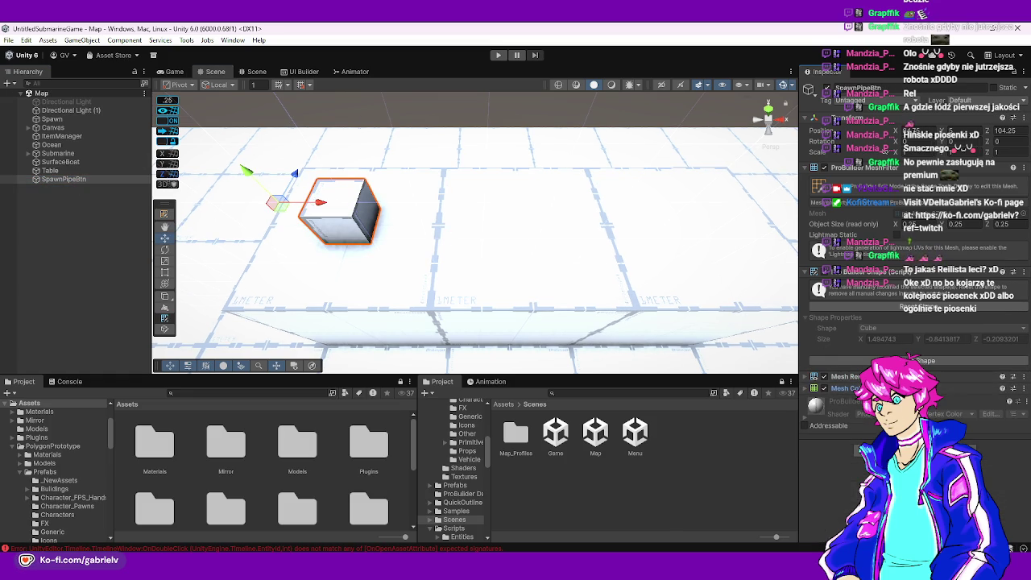
pyautogui.click(927, 414)
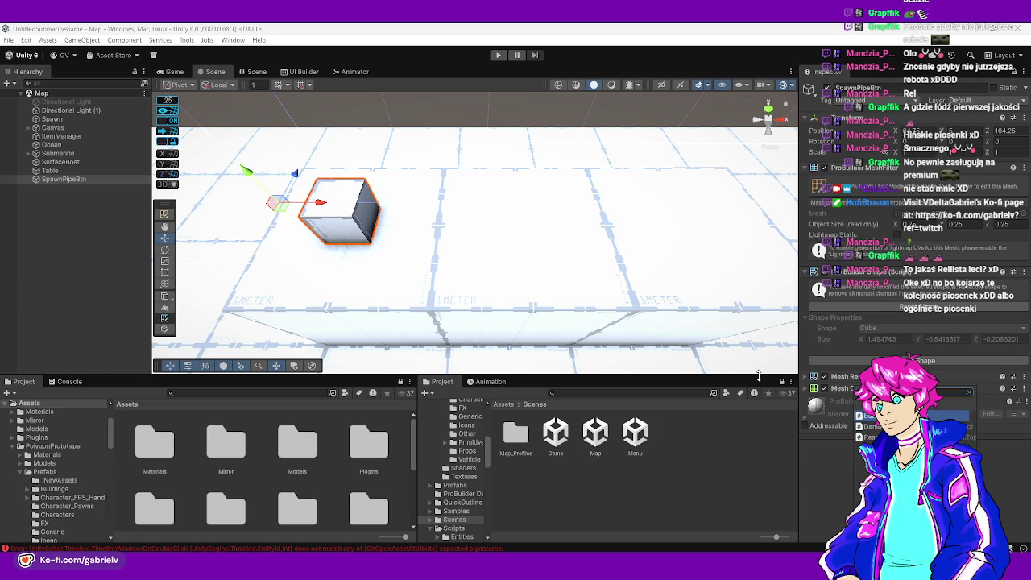
pyautogui.press('Return')
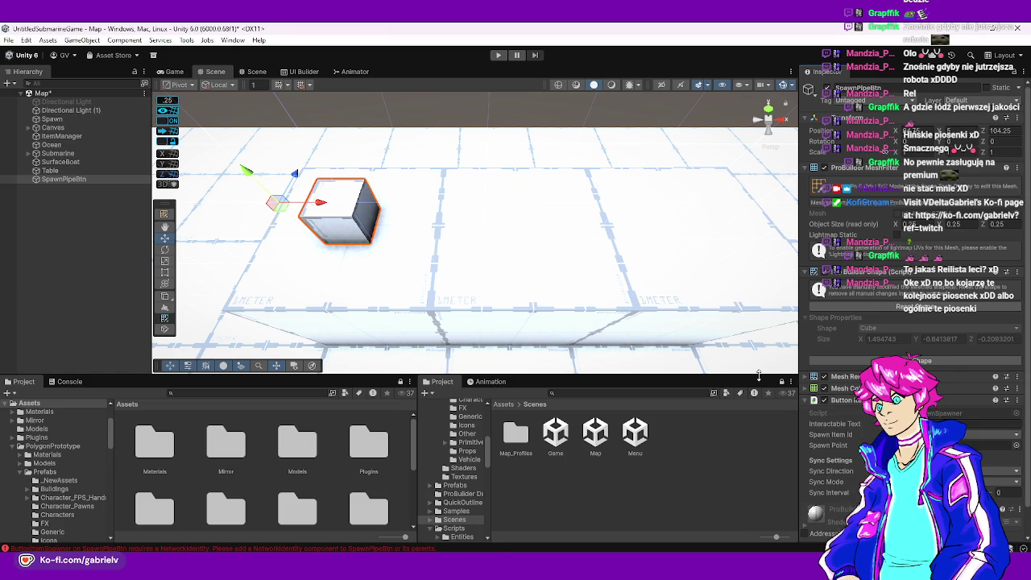
pyautogui.moveTo(519, 309)
pyautogui.mouseDown()
pyautogui.moveTo(510, 341)
pyautogui.moveTo(587, 260)
pyautogui.moveTo(629, 274)
pyautogui.mouseUp()
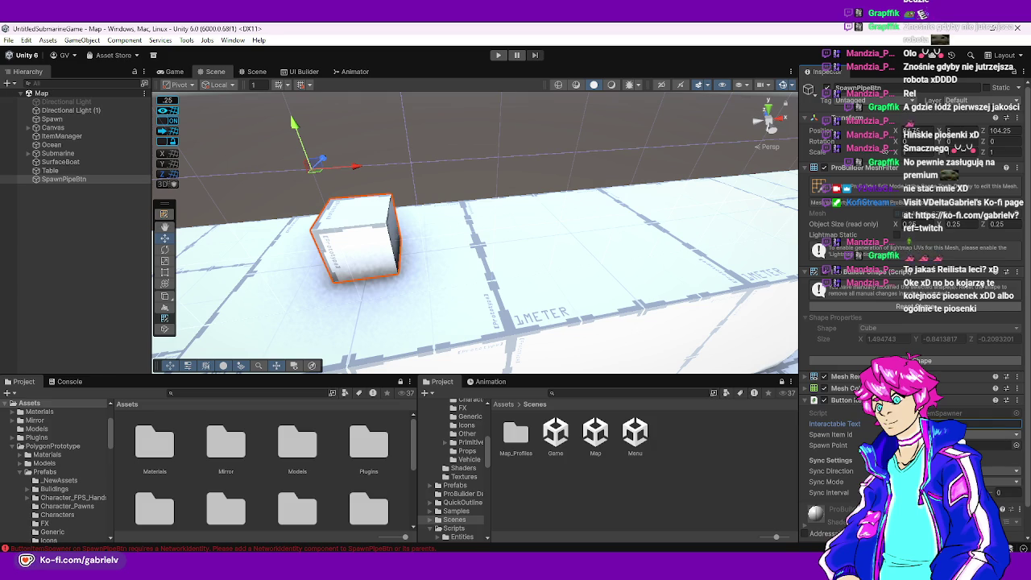
pyautogui.click(983, 435)
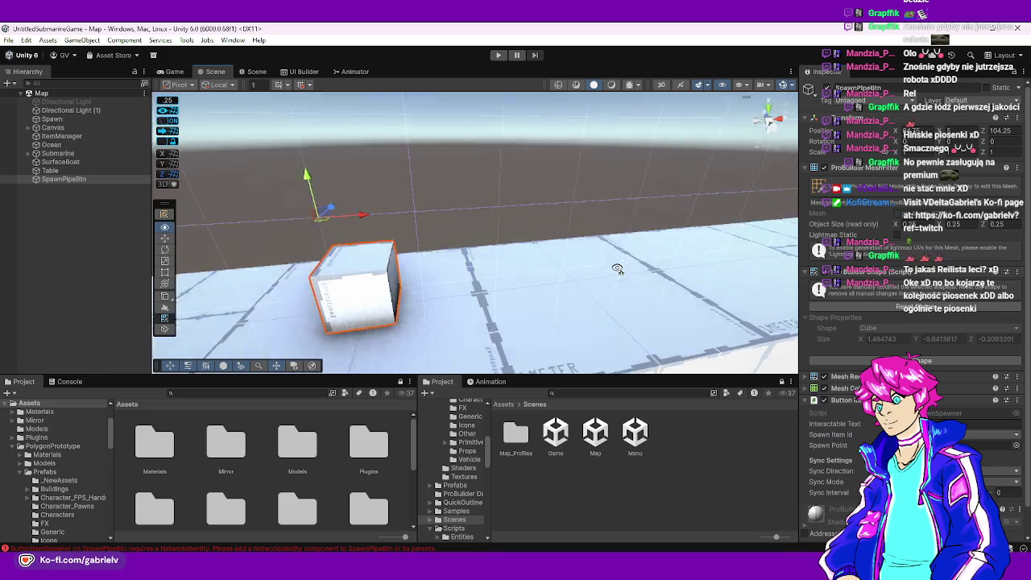
# - Create an empty object named PipeSpawn as a child of SpawnPipeBtn
pyautogui.rightClick(73, 207)
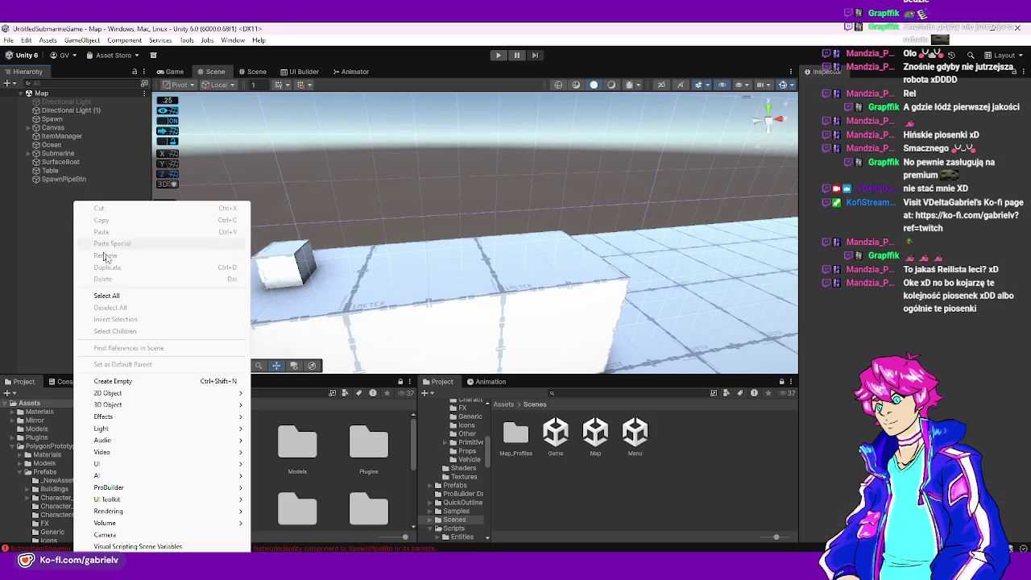
pyautogui.click(134, 382)
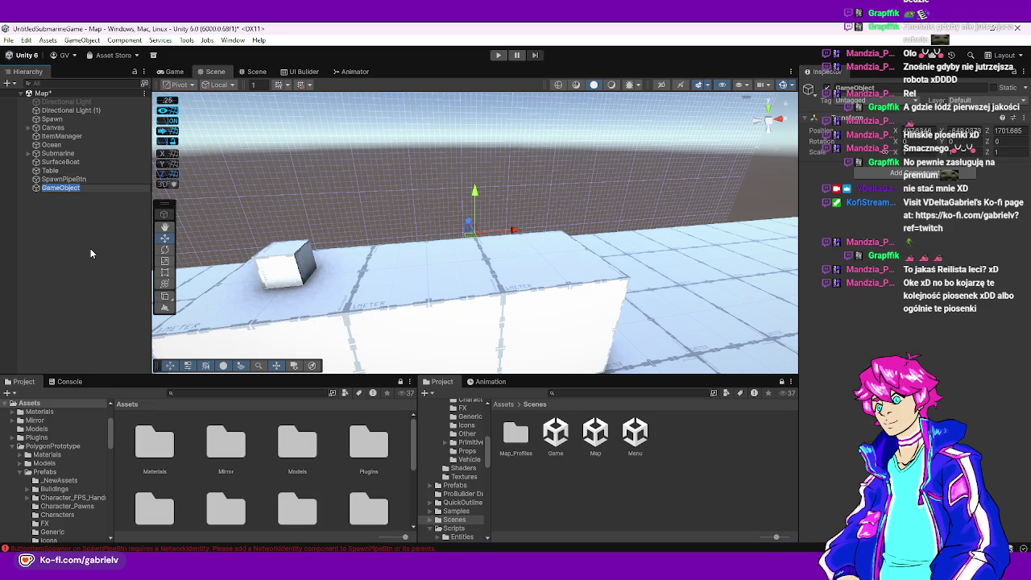
pyautogui.write('SpawnPoi')
pyautogui.press('BackSpace')
pyautogui.press('BackSpace')
pyautogui.press('BackSpace')
pyautogui.write('PipeSpawn')
pyautogui.press('Return')
pyautogui.moveTo(67, 187); pyautogui.dragTo(75, 180)
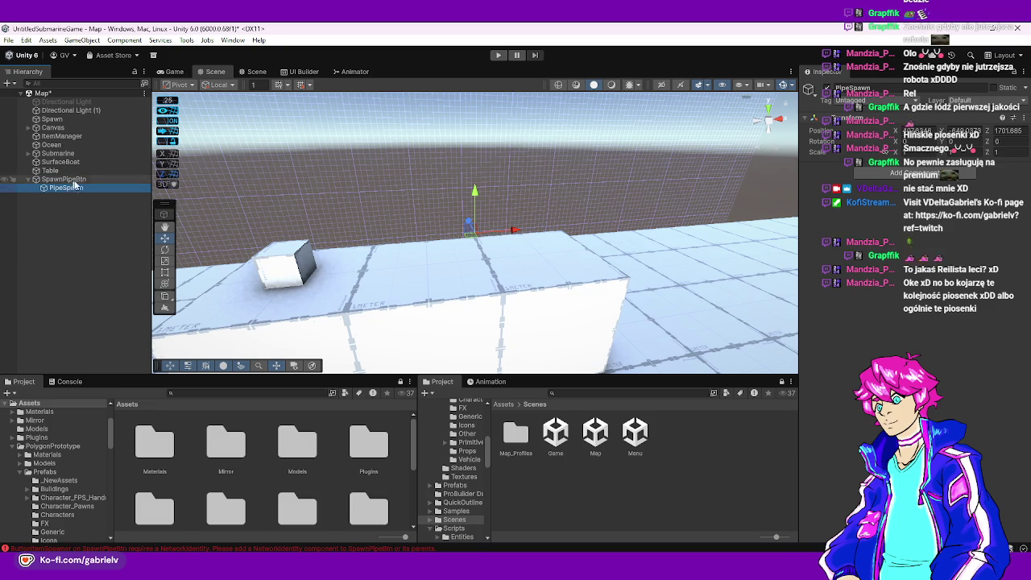
# - Reset PipeSpawn's position to 0,0,0 and move it along X beside the cube
pyautogui.rightClick(818, 118)
pyautogui.click(838, 129)
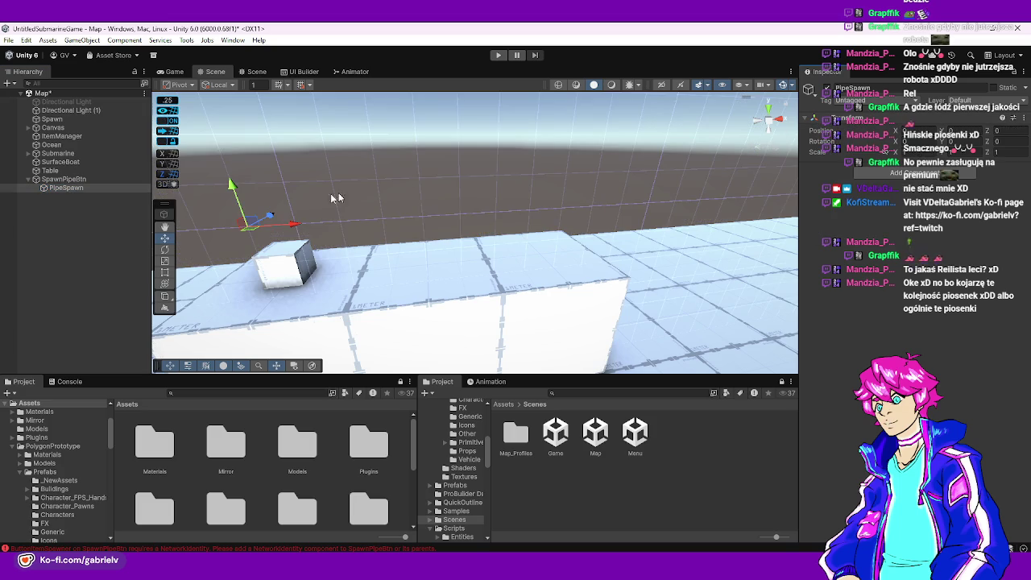
pyautogui.moveTo(293, 224)
pyautogui.mouseDown()
pyautogui.moveTo(532, 230)
pyautogui.moveTo(472, 253)
pyautogui.moveTo(244, 248)
pyautogui.mouseUp()
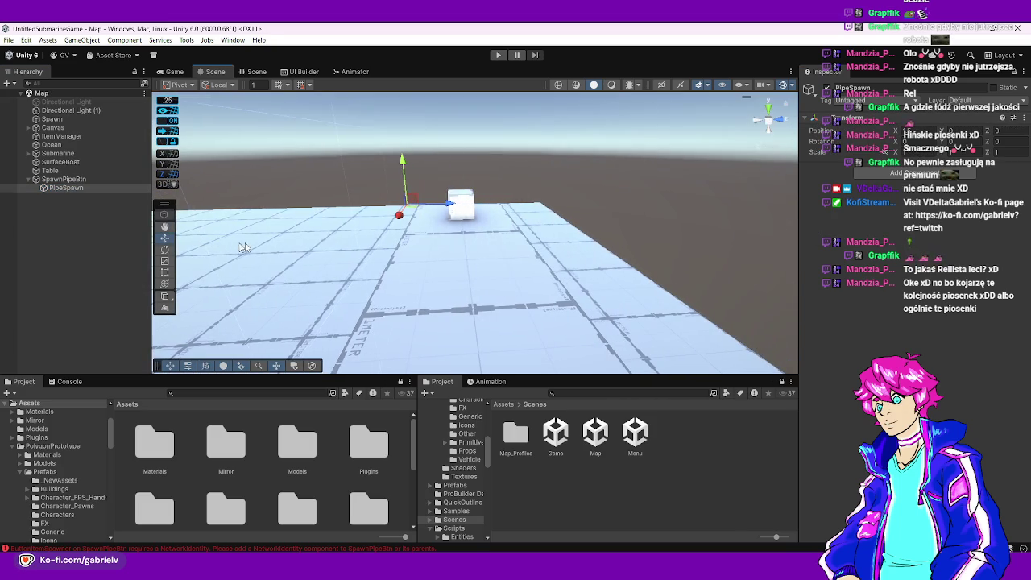
pyautogui.moveTo(449, 205)
pyautogui.mouseDown()
pyautogui.moveTo(679, 285)
pyautogui.moveTo(483, 285)
pyautogui.moveTo(468, 306)
pyautogui.mouseUp()
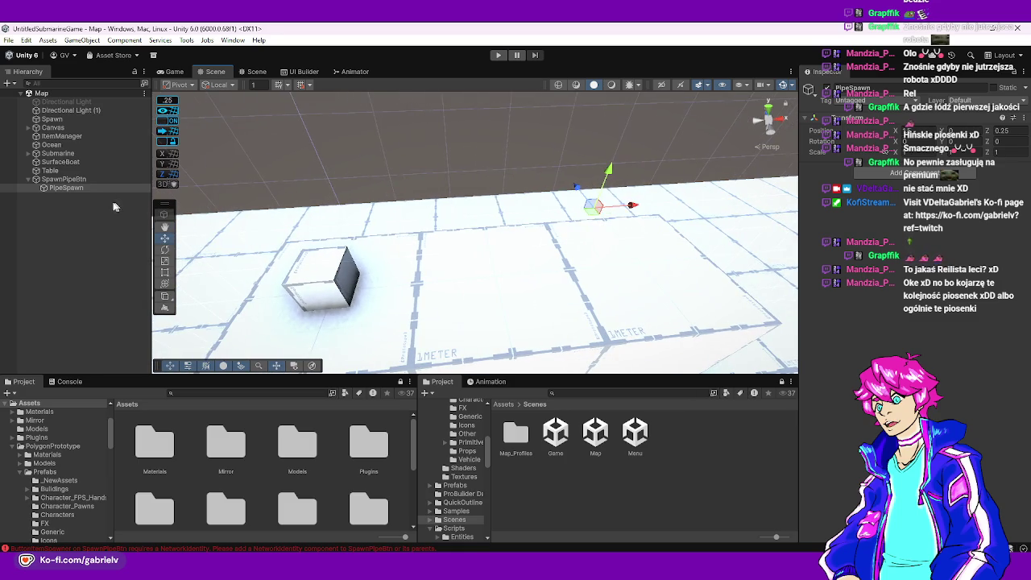
# - Open the Menu scene and start play mode
pyautogui.click(322, 278)
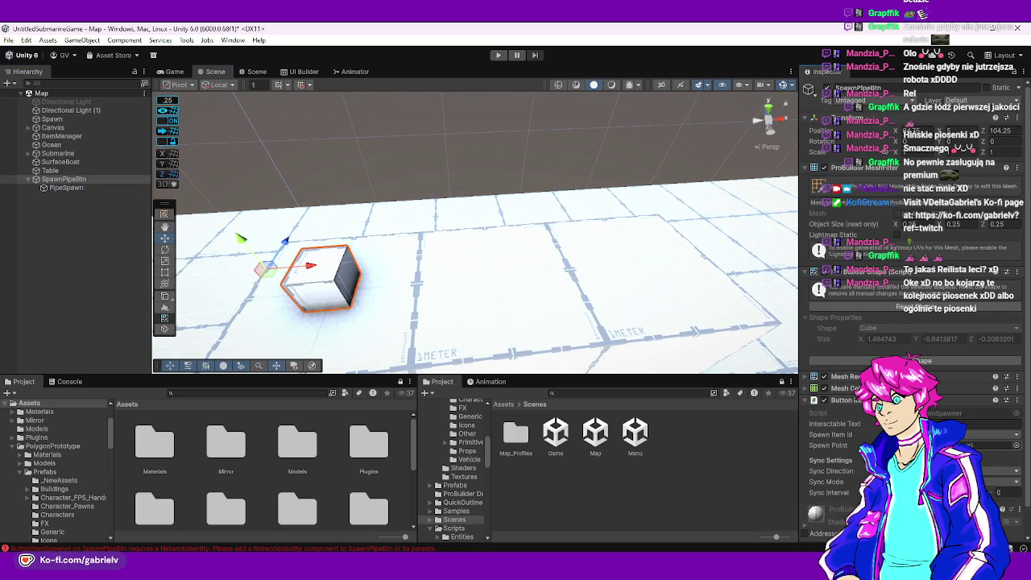
pyautogui.moveTo(529, 310); pyautogui.dragTo(592, 379)
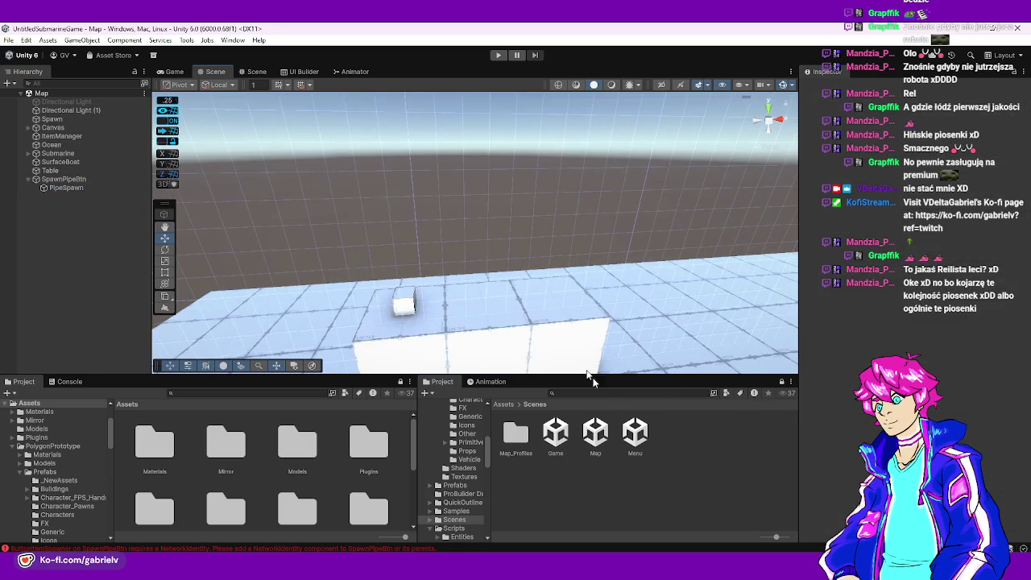
pyautogui.doubleClick(636, 433)
pyautogui.click(498, 55)
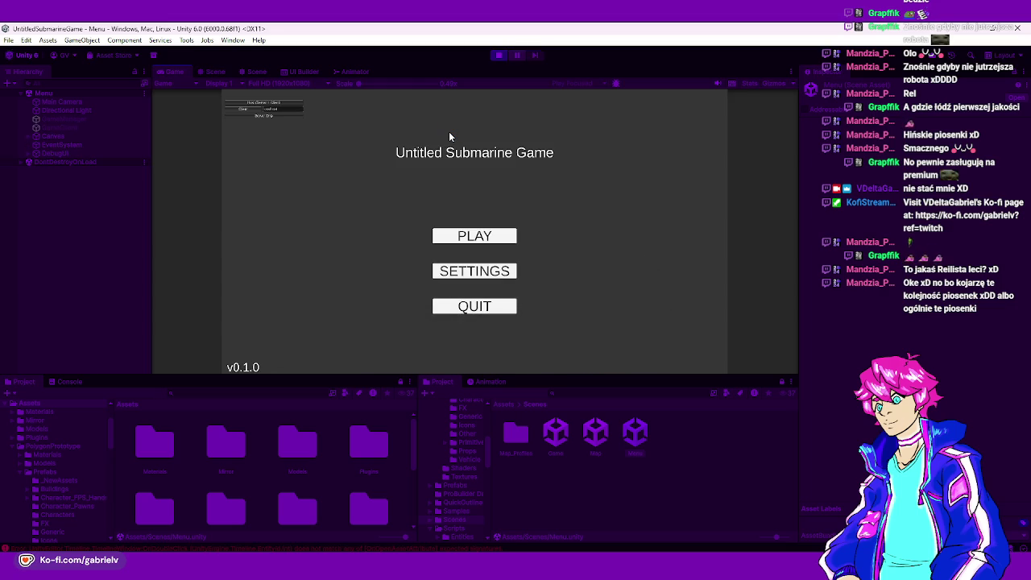
# - Host a game and sprint toward the grey block with the cube
pyautogui.click(285, 104)
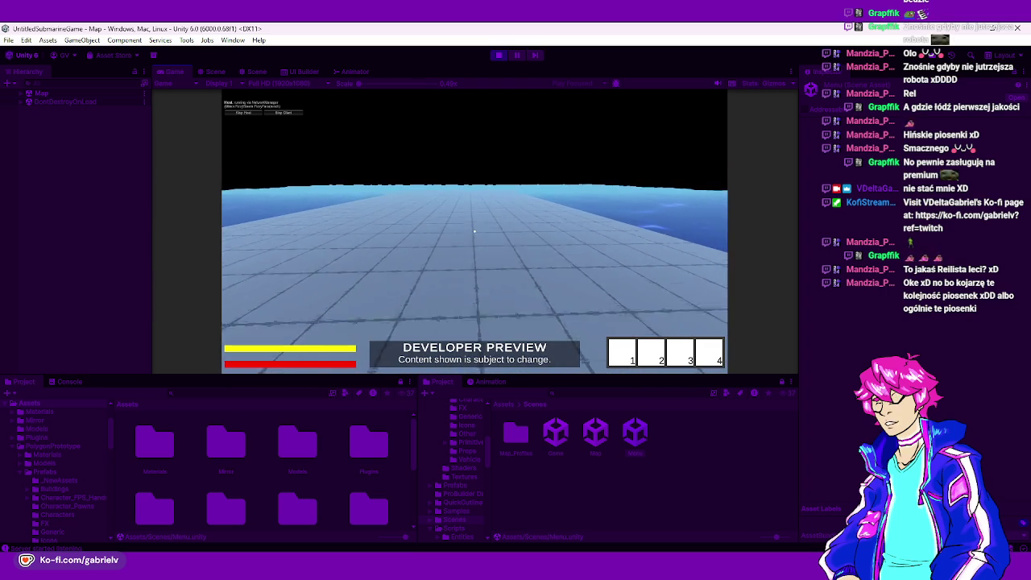
pyautogui.hotkey('shift', 'w')
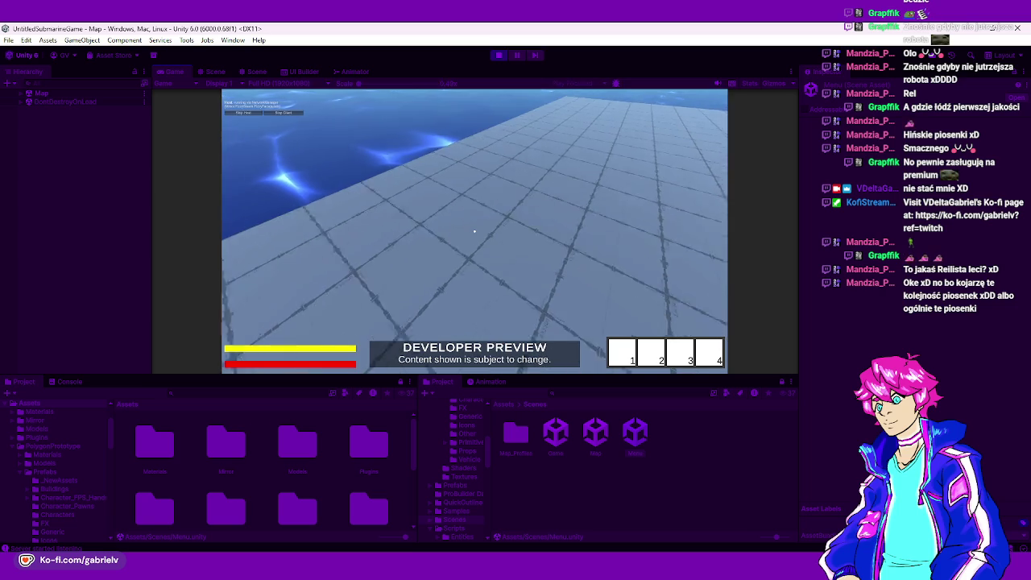
pyautogui.press('w')
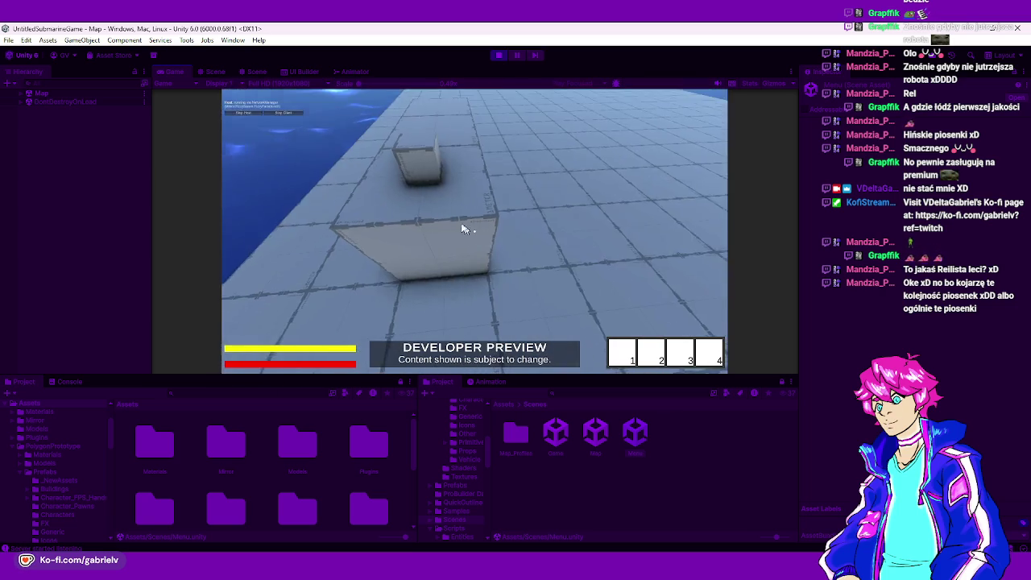
# - Select the cube in the Scene view and check its layer options
pyautogui.click(211, 72)
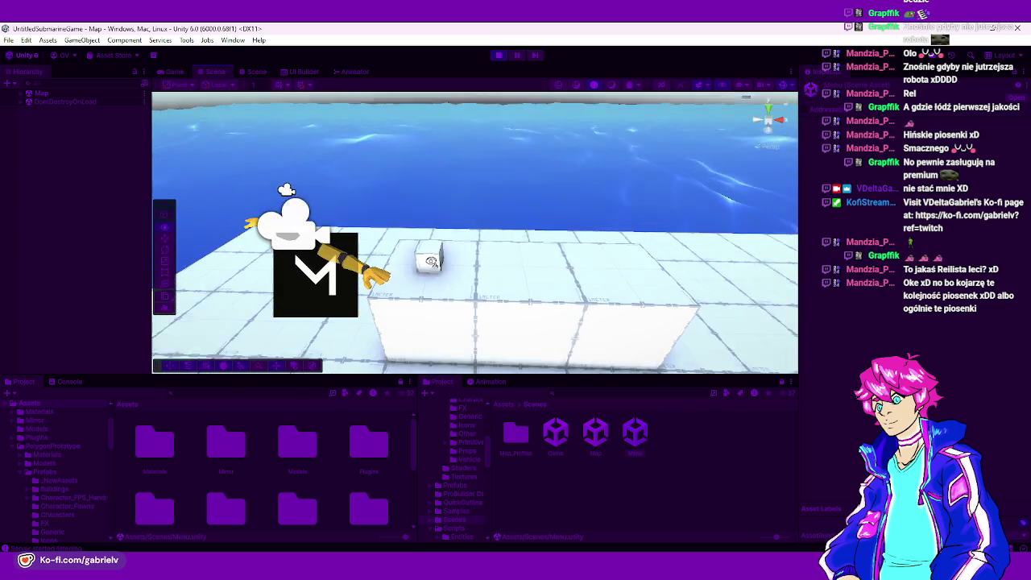
pyautogui.click(451, 251)
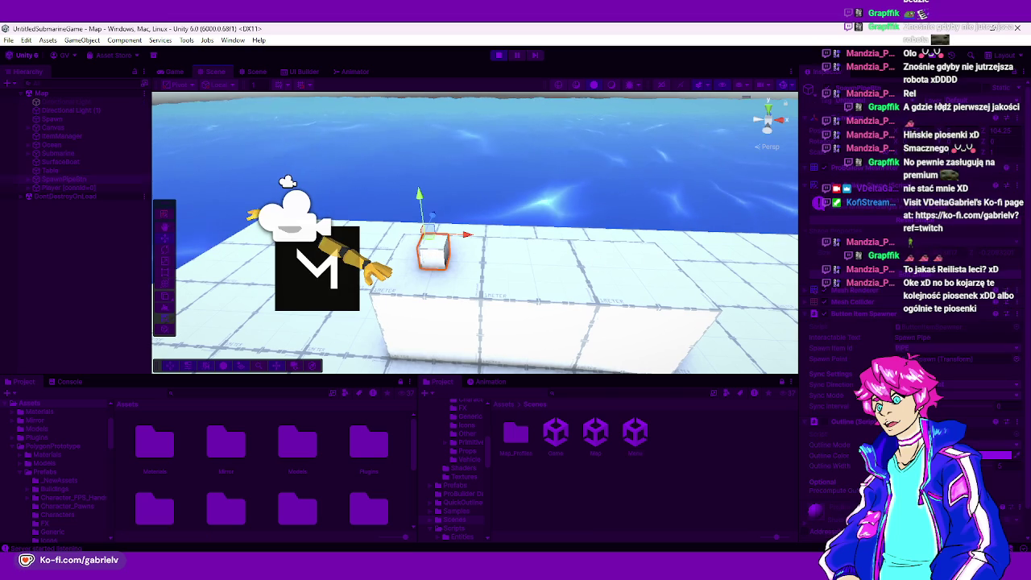
pyautogui.click(979, 100)
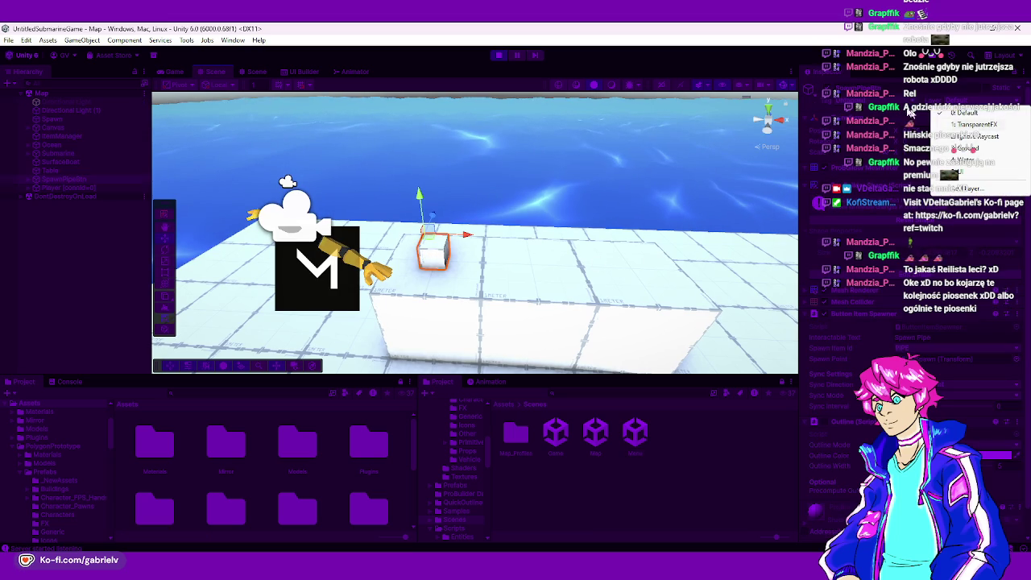
pyautogui.click(911, 113)
pyautogui.moveTo(555, 202); pyautogui.dragTo(586, 186)
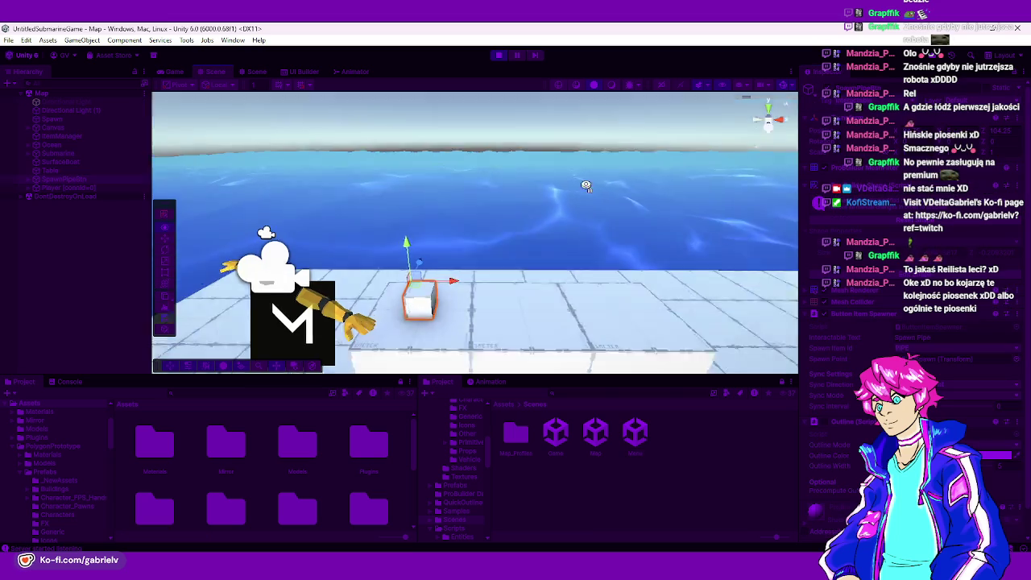
# - Interact with the cube in the running game, check the Console errors, and stop play mode
pyautogui.hotkey('ctrl', 's')
pyautogui.click(185, 75)
pyautogui.click(475, 231)
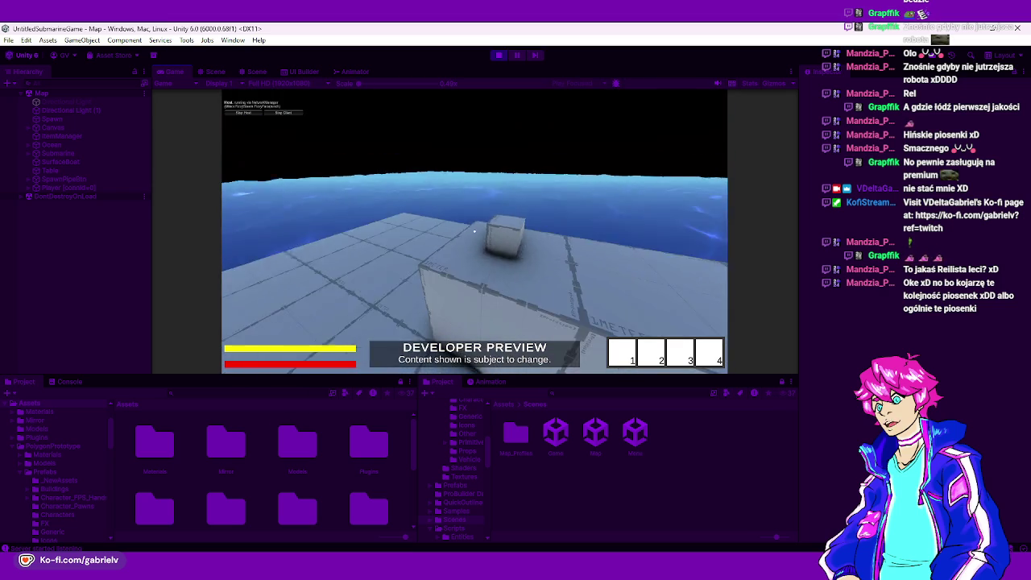
pyautogui.moveTo(474, 231)
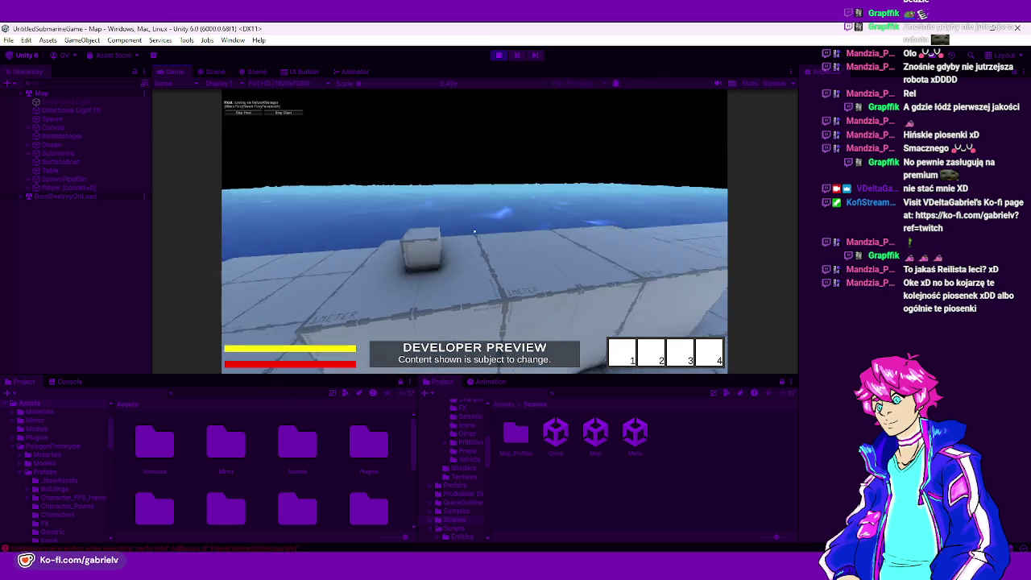
pyautogui.press('Escape')
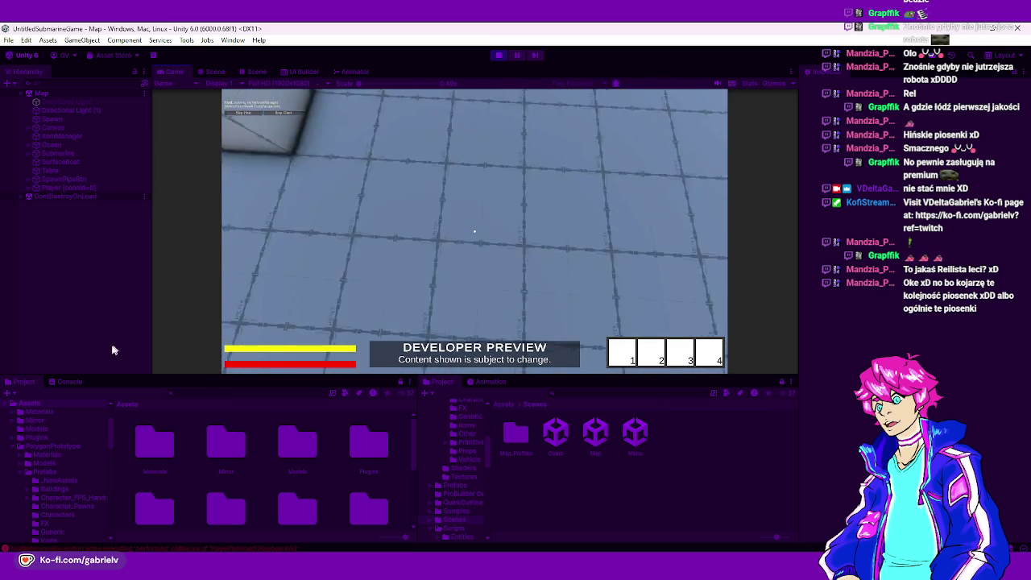
pyautogui.click(70, 381)
pyautogui.click(334, 309)
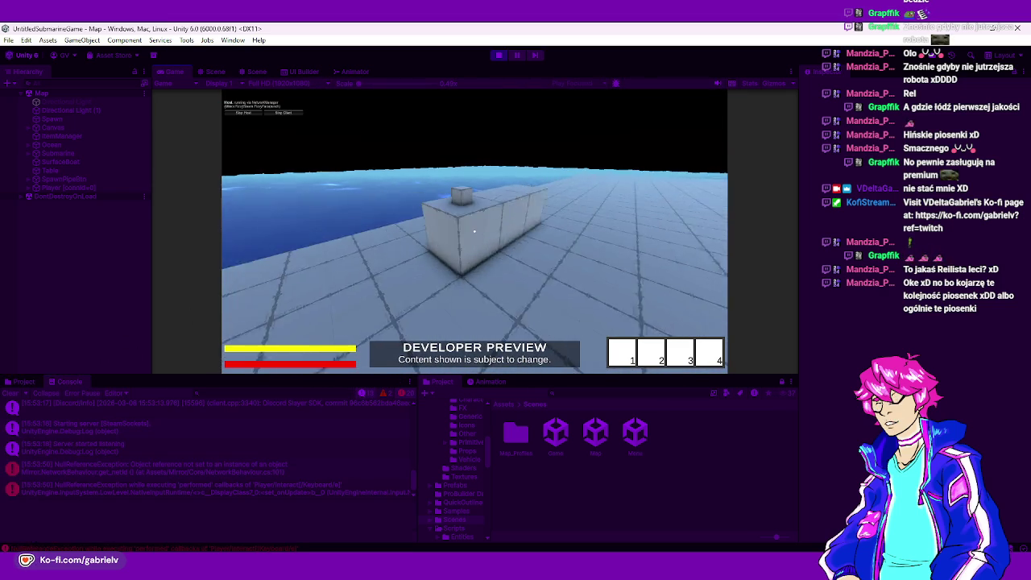
pyautogui.click(497, 56)
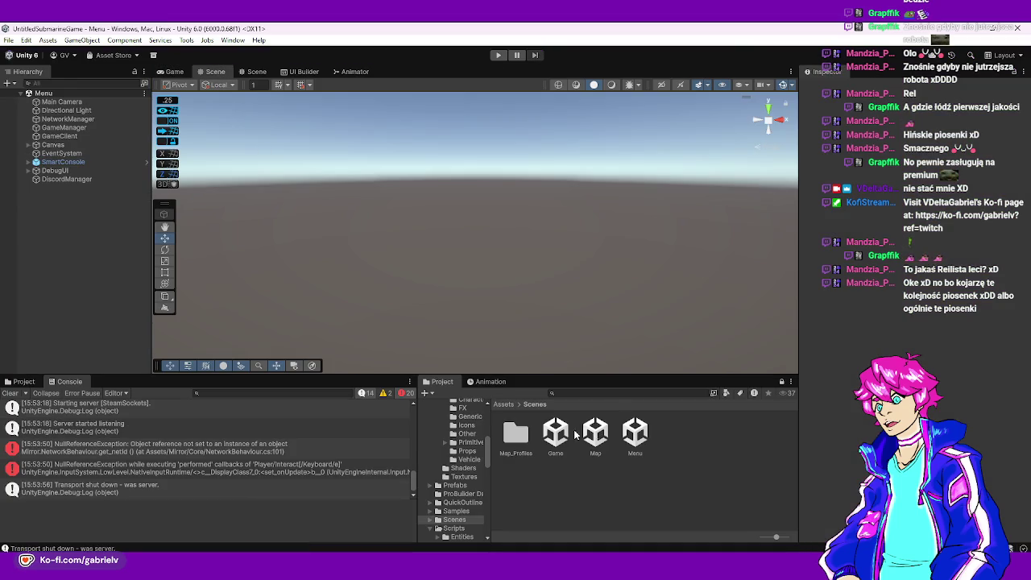
# - Open the Map scene and read the ButtonItemSpawner NetworkIdentity error, reselecting SpawnPipeBtn
pyautogui.doubleClick(595, 433)
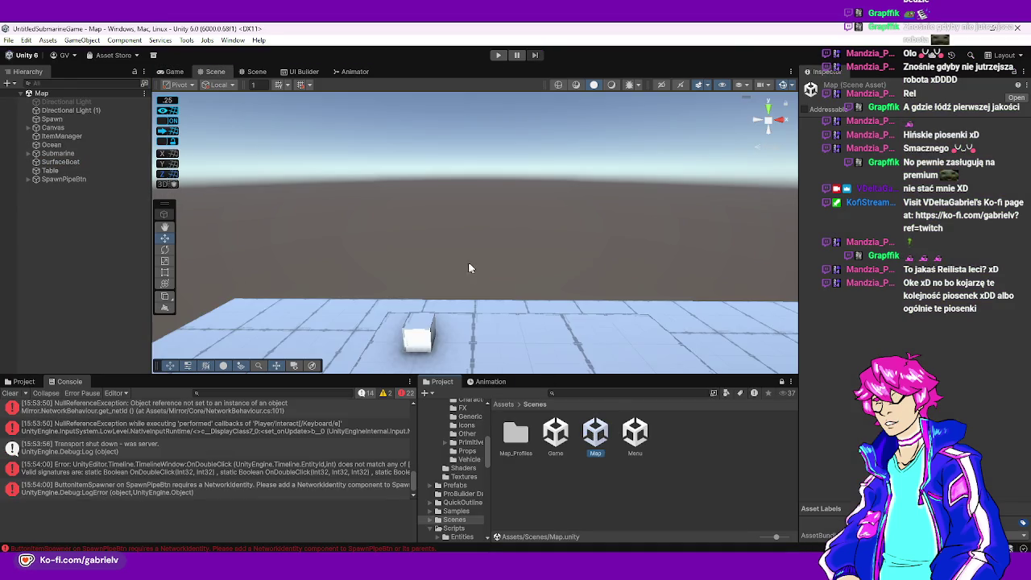
pyautogui.click(443, 310)
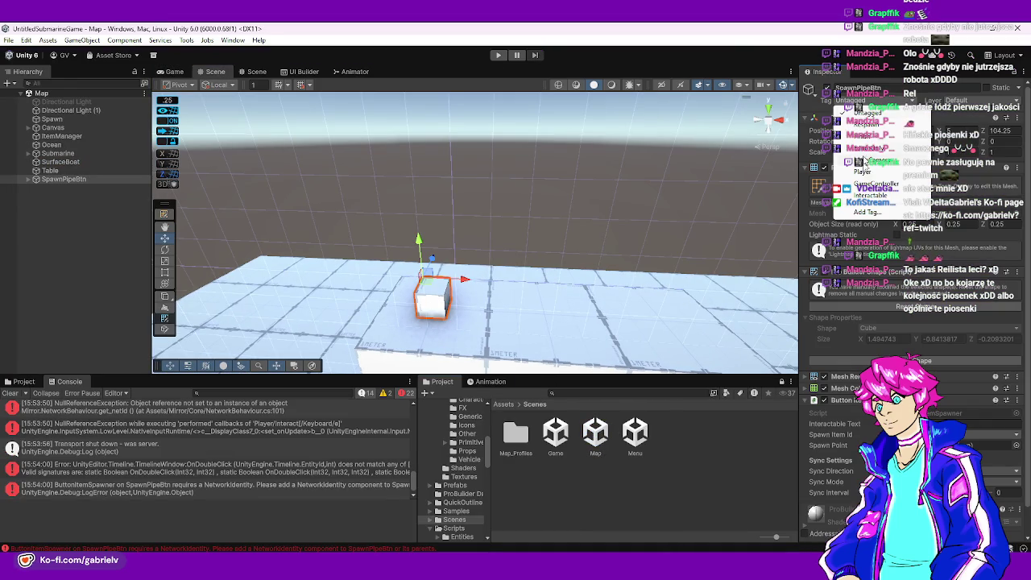
pyautogui.click(533, 128)
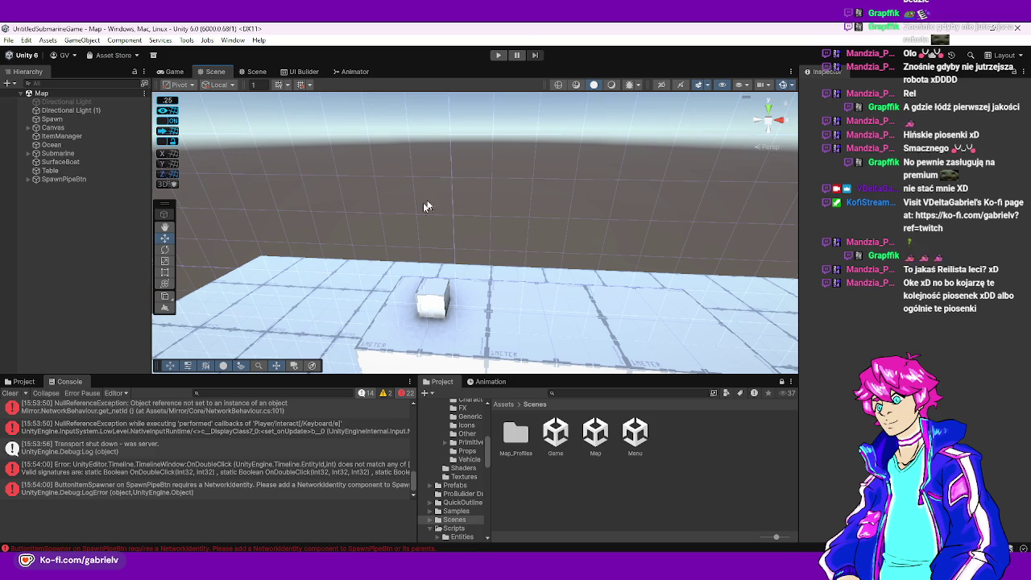
pyautogui.click(159, 490)
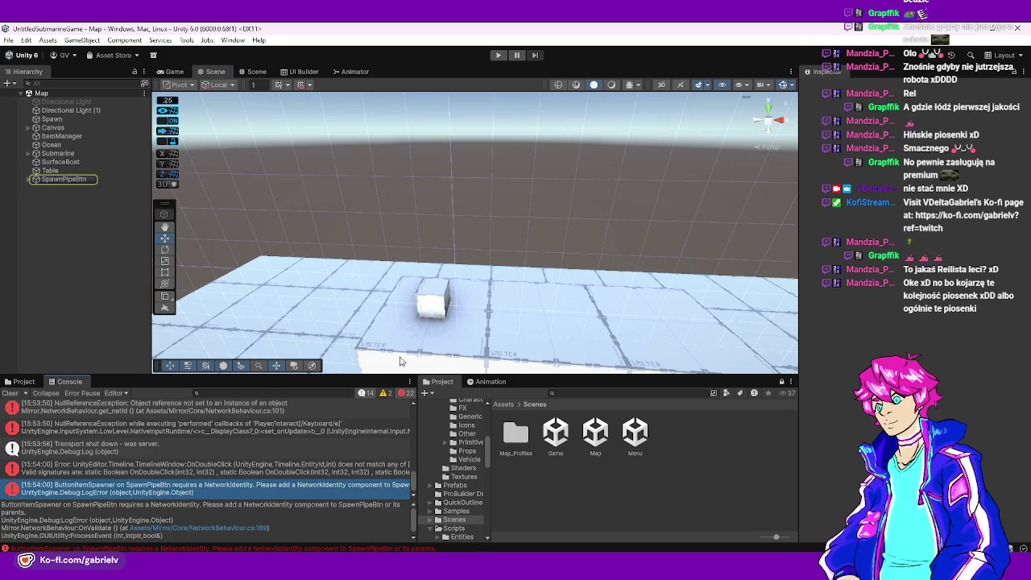
pyautogui.click(433, 302)
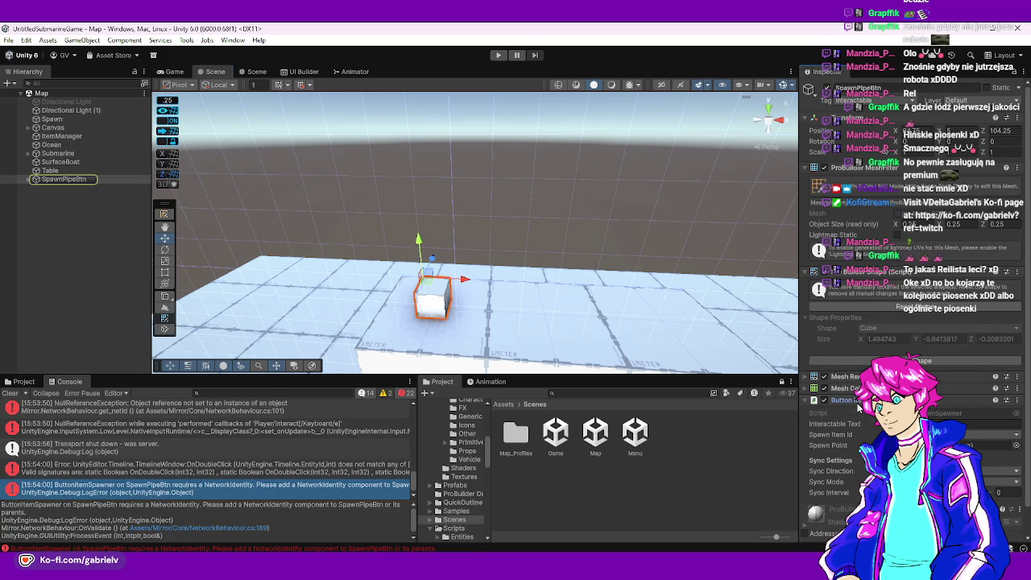
# - Add a NetworkIdentity component to SpawnPipeBtn by searching 'net'
pyautogui.click(846, 400)
pyautogui.click(867, 399)
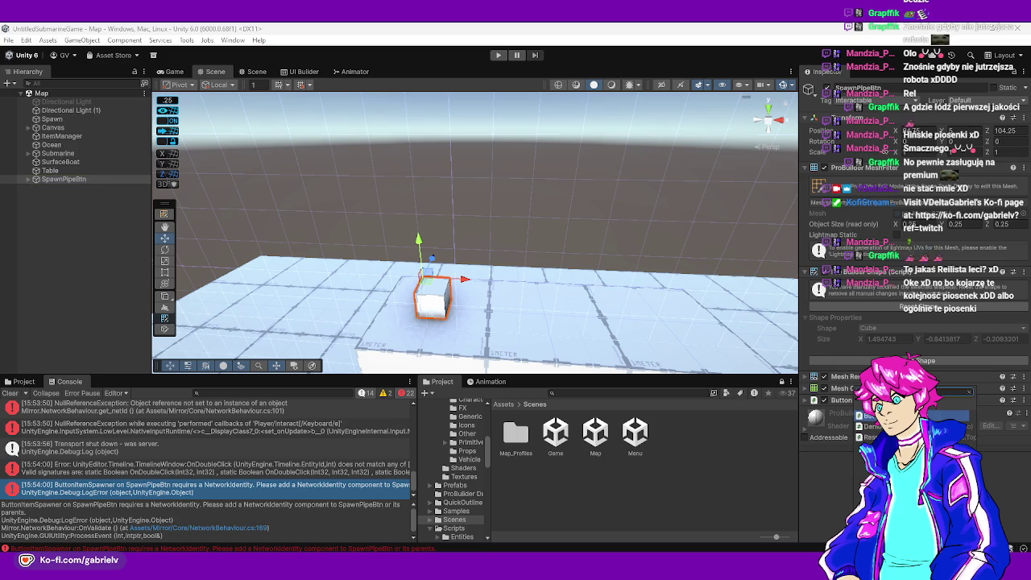
pyautogui.write('net')
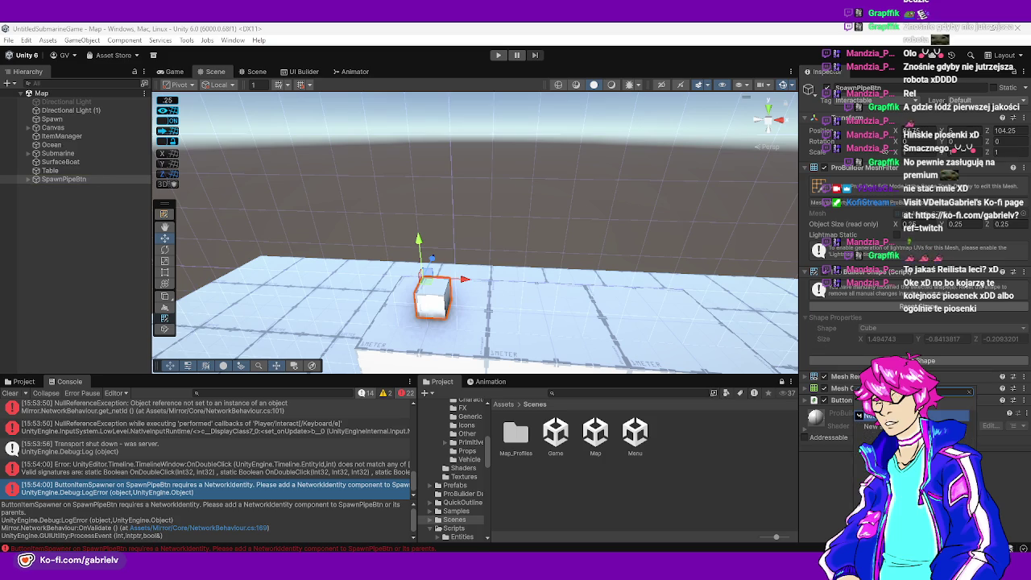
pyautogui.press('Return')
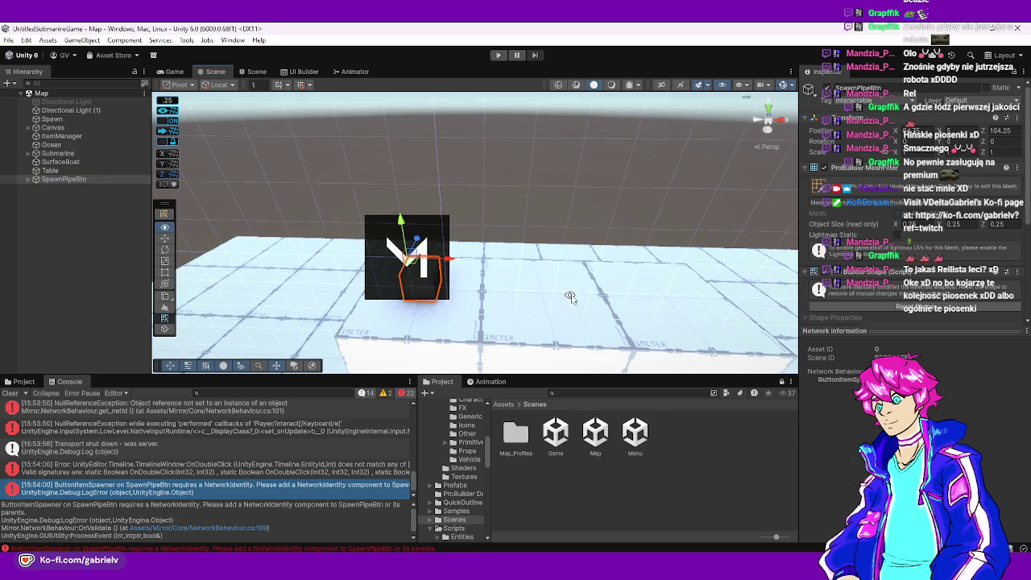
pyautogui.click(868, 325)
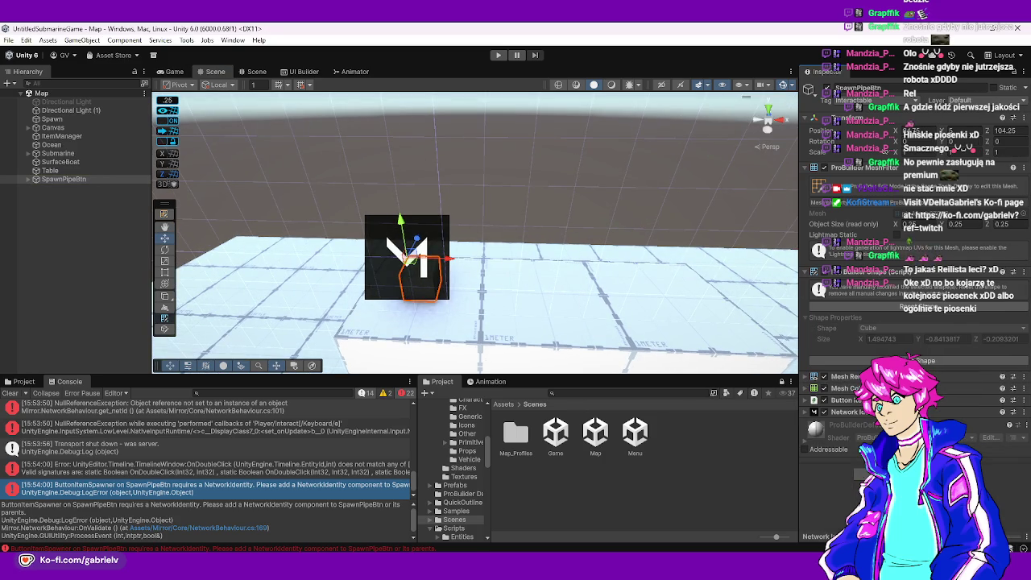
pyautogui.click(213, 482)
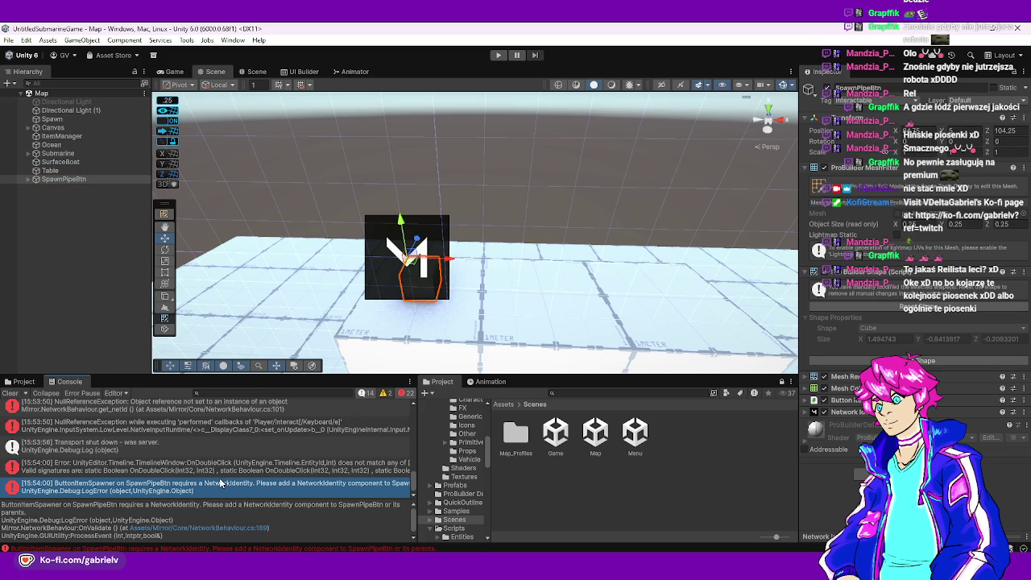
# - Inspect the NullReferenceException stack traces, close NetworkBehaviour.cs, and open ButtonItemSpawner.cs line 23
pyautogui.click(201, 427)
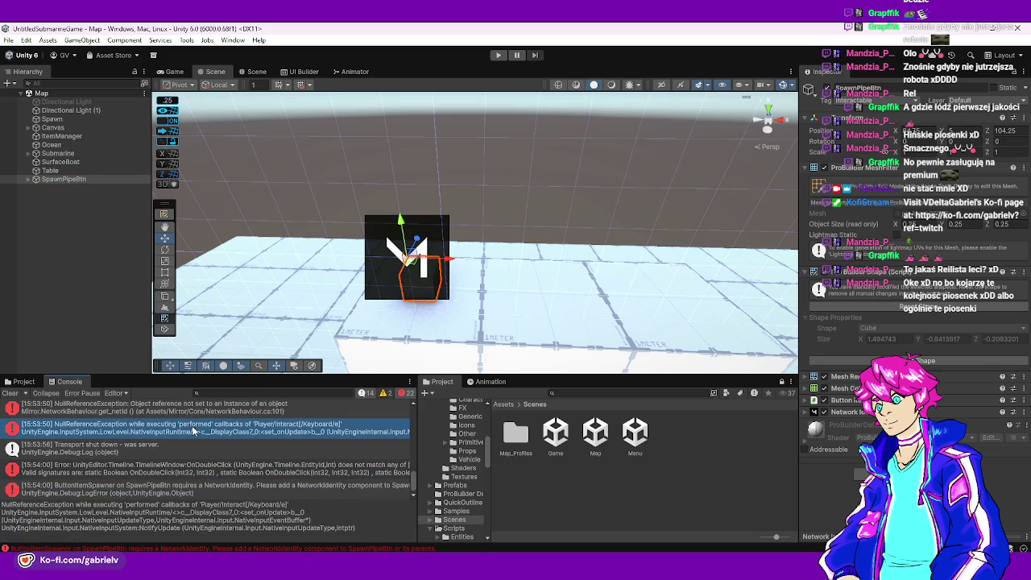
pyautogui.click(202, 409)
pyautogui.doubleClick(202, 409)
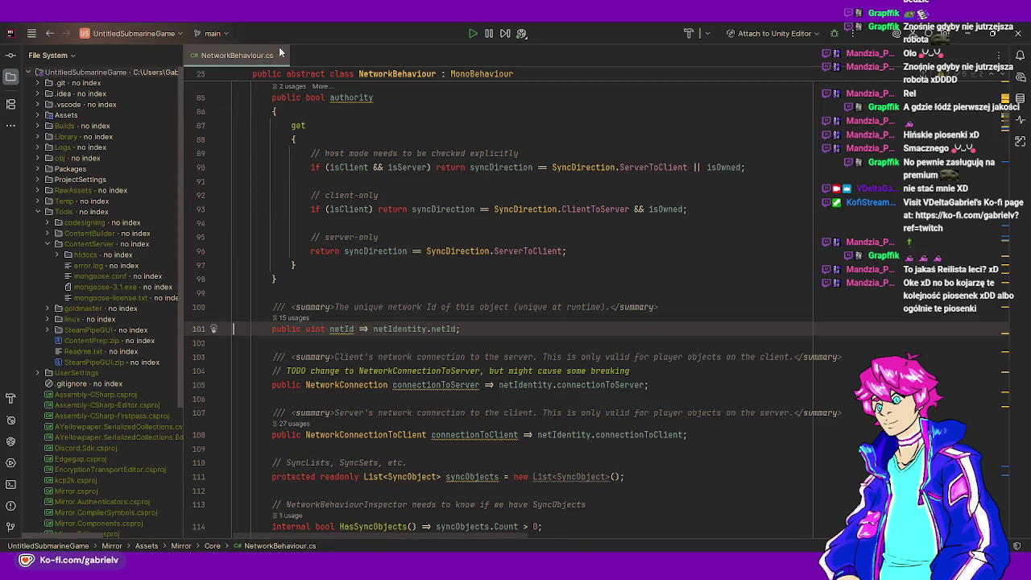
pyautogui.click(284, 51)
pyautogui.hotkey('alt', 'Tab')
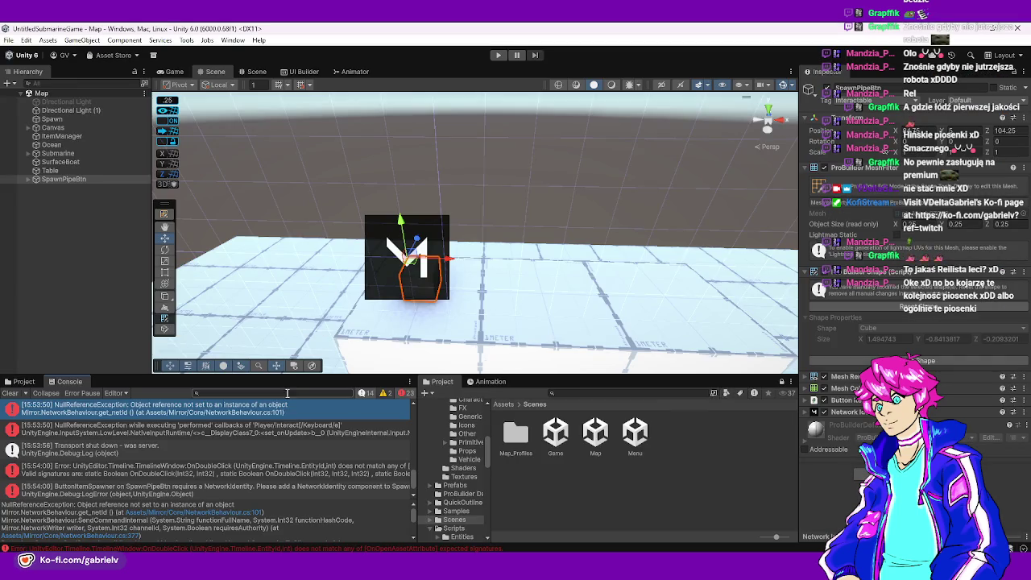
pyautogui.scroll(2, 268, 420)
pyautogui.scroll(-3, 250, 511)
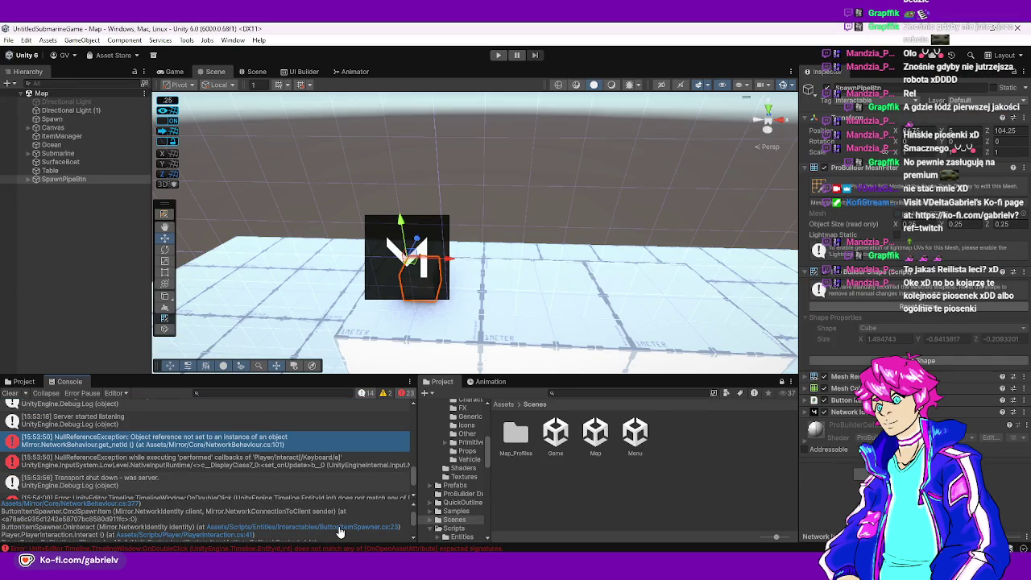
pyautogui.click(342, 529)
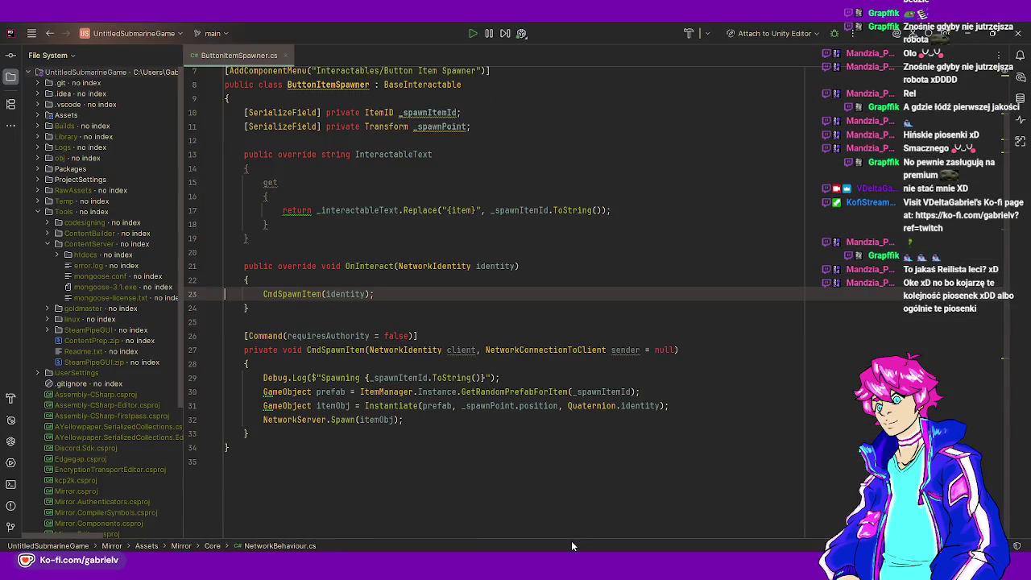
# - Add Debug.Log("Identity: {identity}") as OnInteract's first line in ButtonItemSpawner.cs, then return to Unity
pyautogui.click(432, 248)
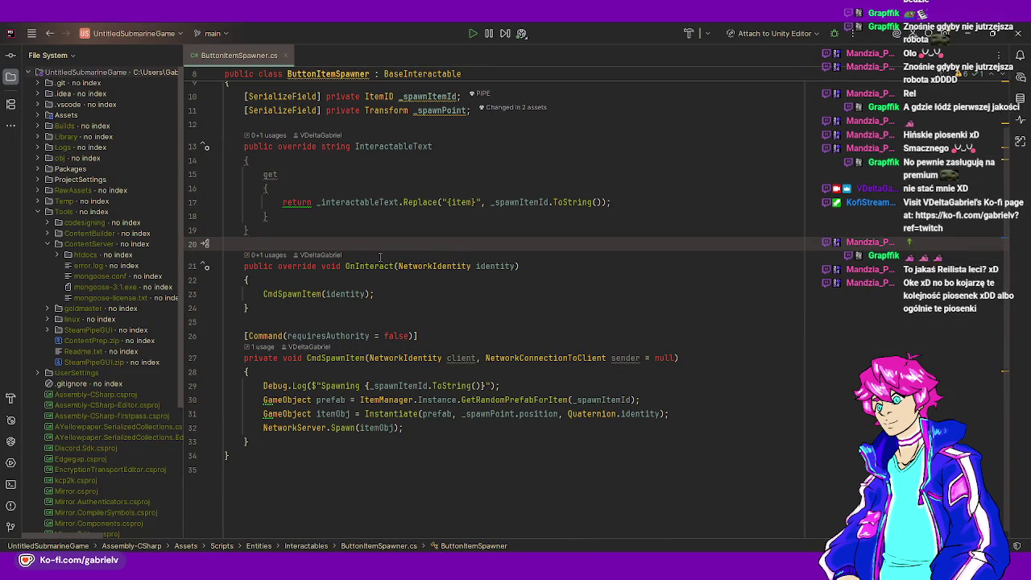
pyautogui.click(364, 279)
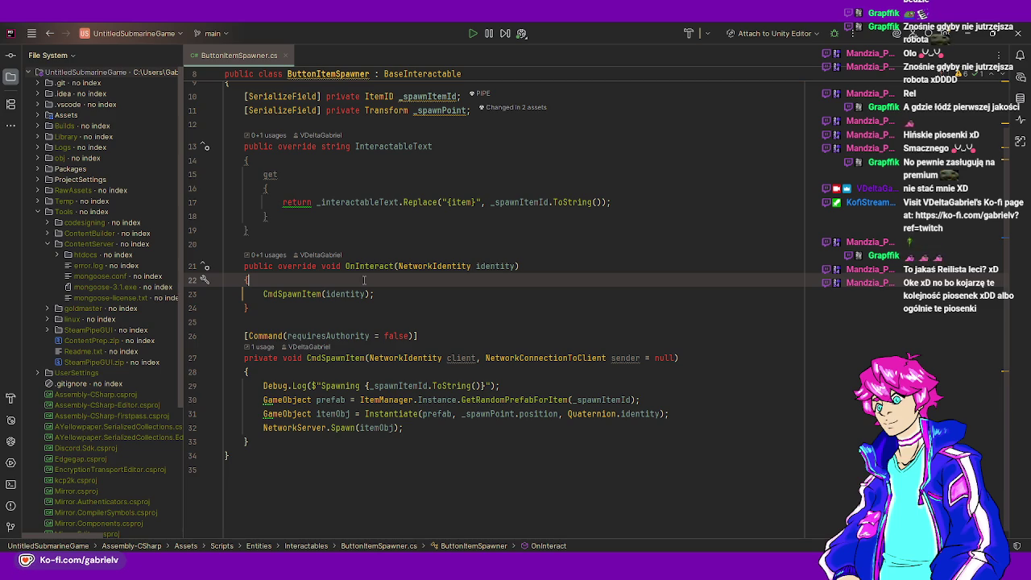
pyautogui.press('Return')
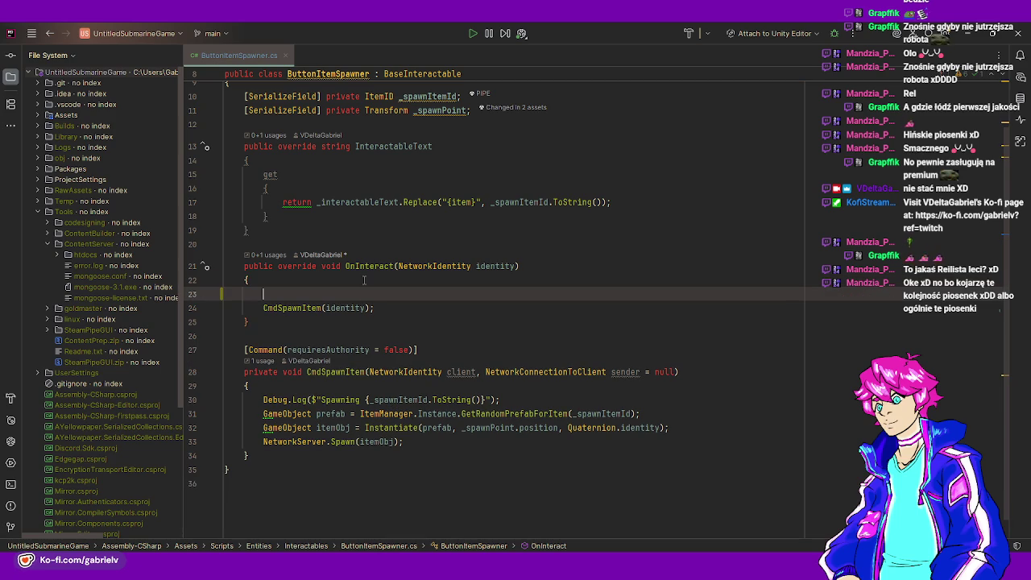
pyautogui.write('Frb')
pyautogui.press('BackSpace')
pyautogui.write('Deb')
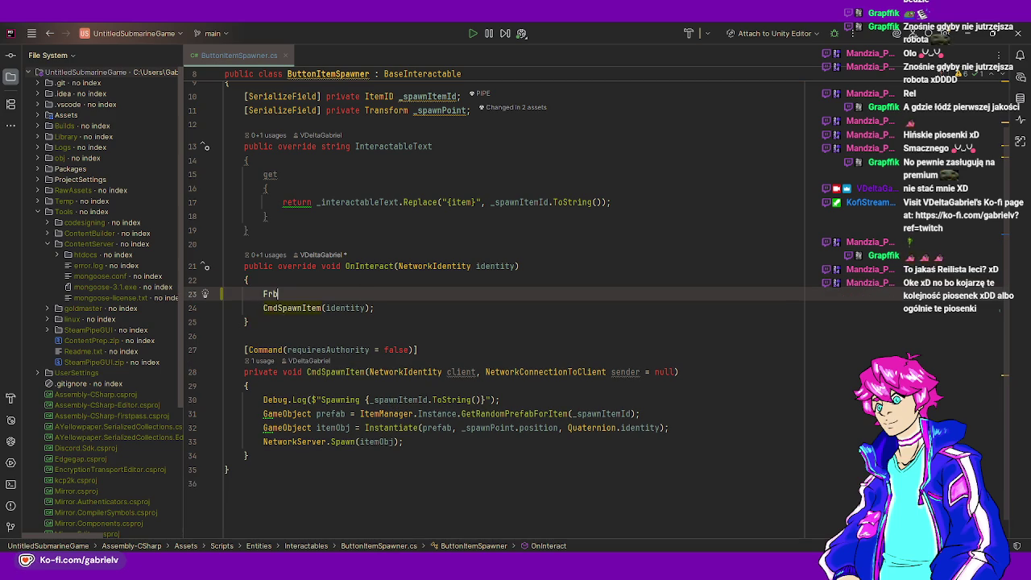
pyautogui.press('BackSpace')
pyautogui.press('BackSpace')
pyautogui.press('BackSpace')
pyautogui.write('De')
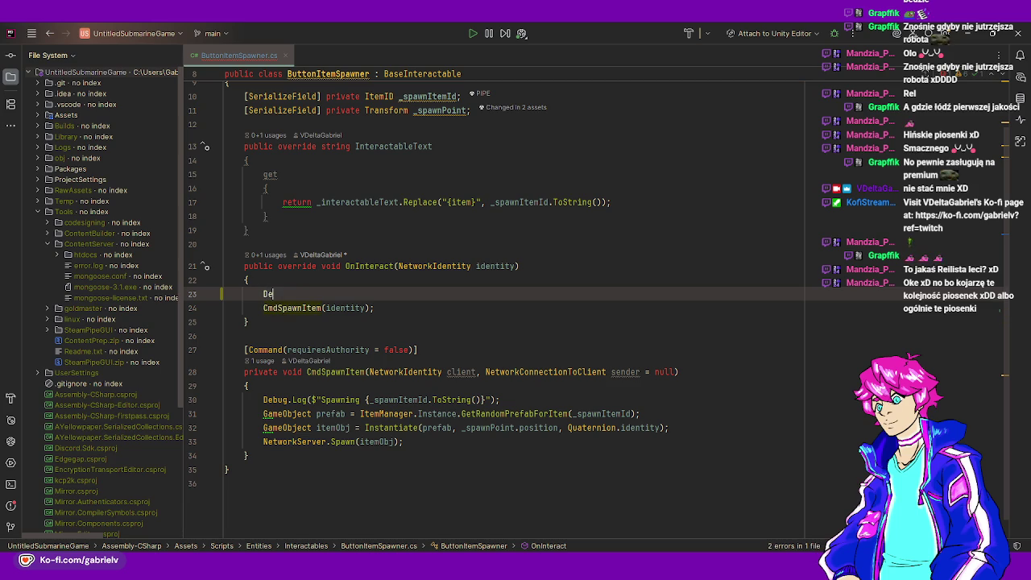
pyautogui.write('bug.')
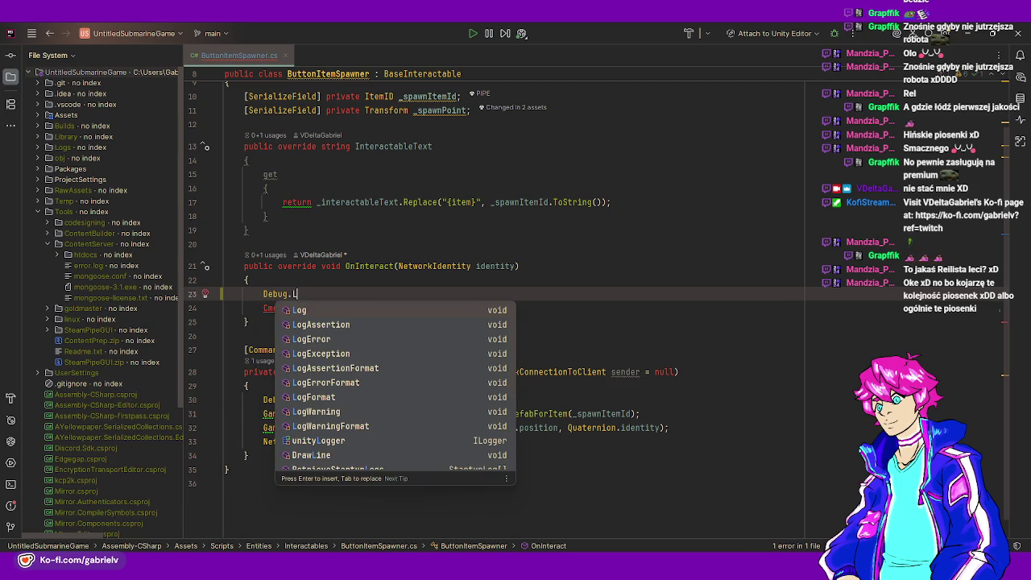
pyautogui.write('Log("Identity: ')
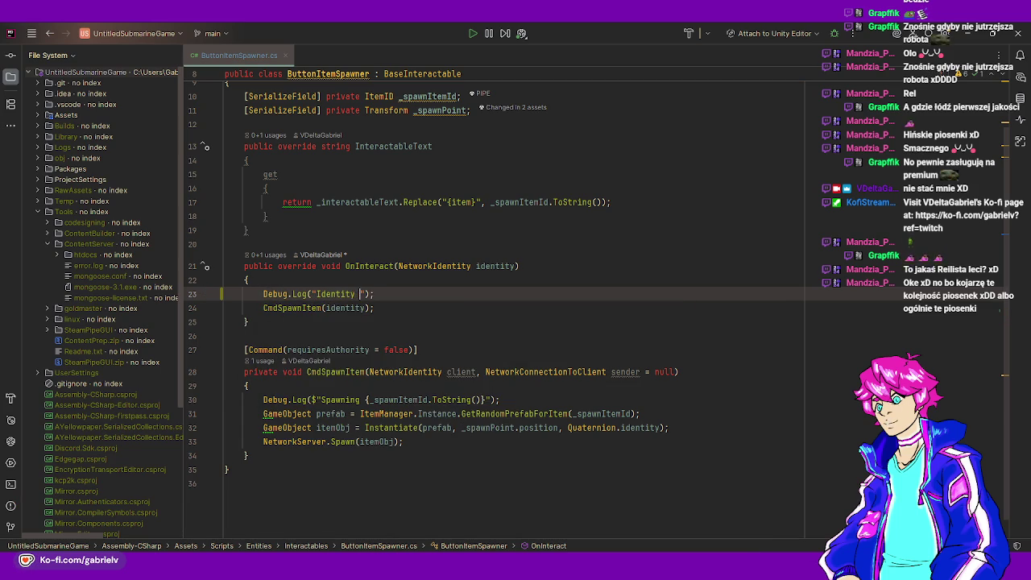
pyautogui.write('{')
pyautogui.press('Return')
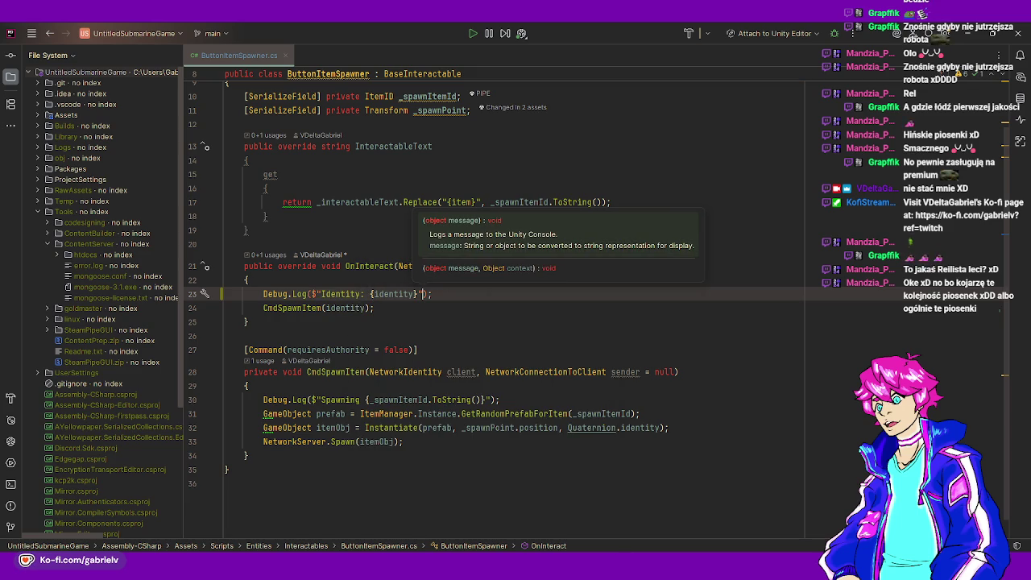
pyautogui.hotkey('alt', 'Tab')
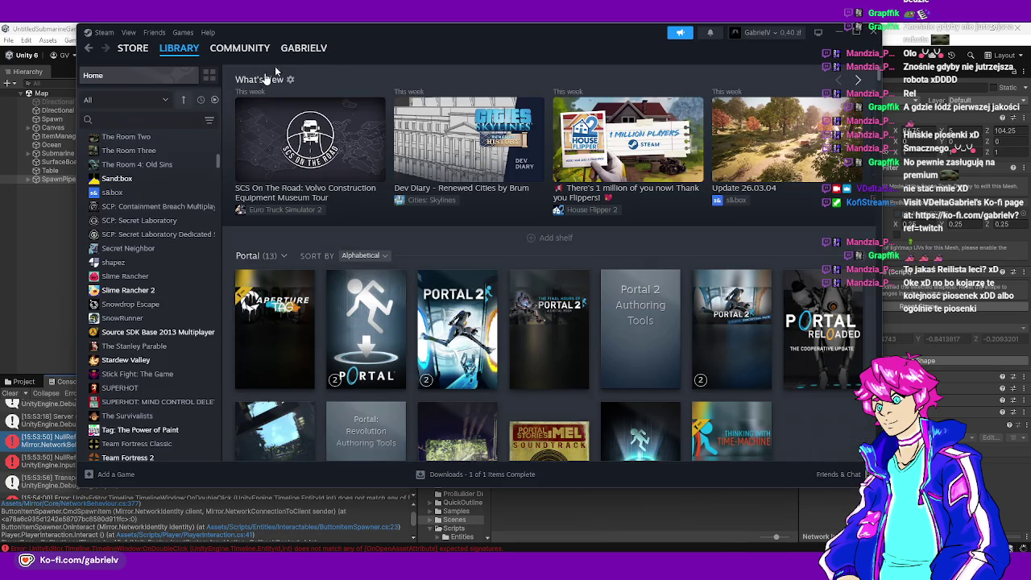
# - Drag the Steam Library window off screen to reveal the Unity editor
pyautogui.moveTo(312, 38); pyautogui.dragTo(0, 38)
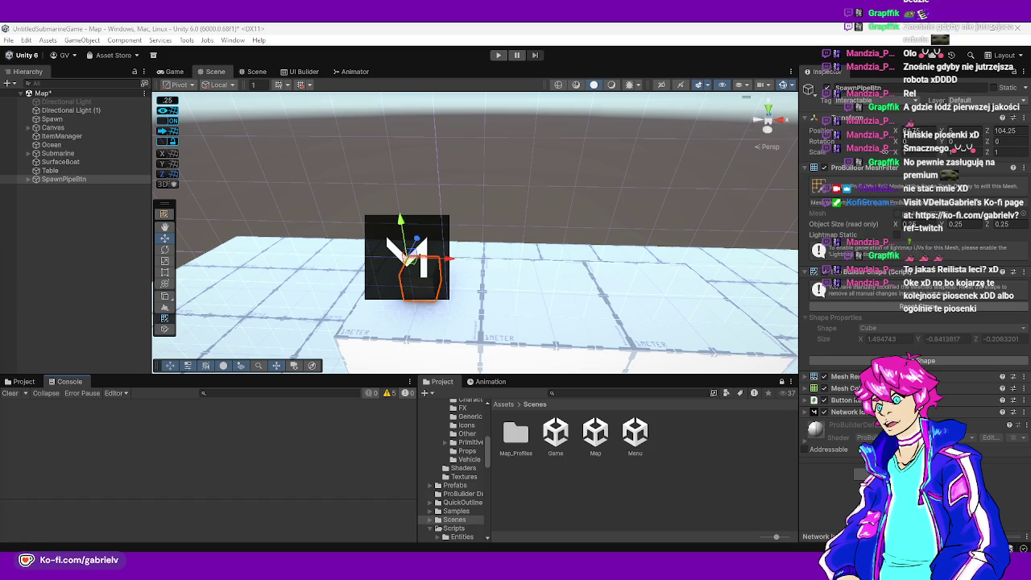
# - Open the Menu scene, enter Play mode, host as Server + Client, and fit the Game view scale
pyautogui.click(622, 484)
pyautogui.doubleClick(635, 436)
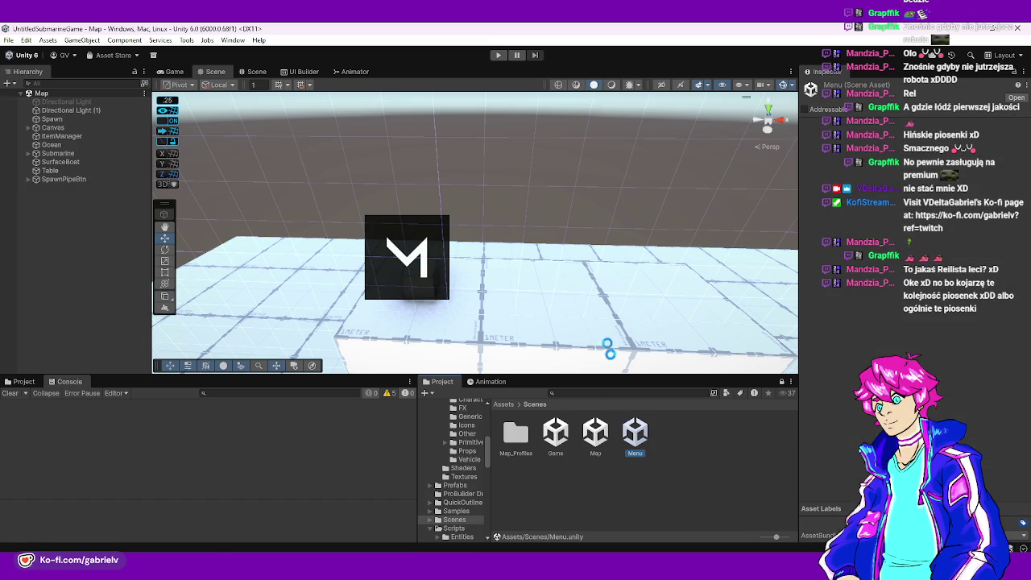
pyautogui.click(498, 56)
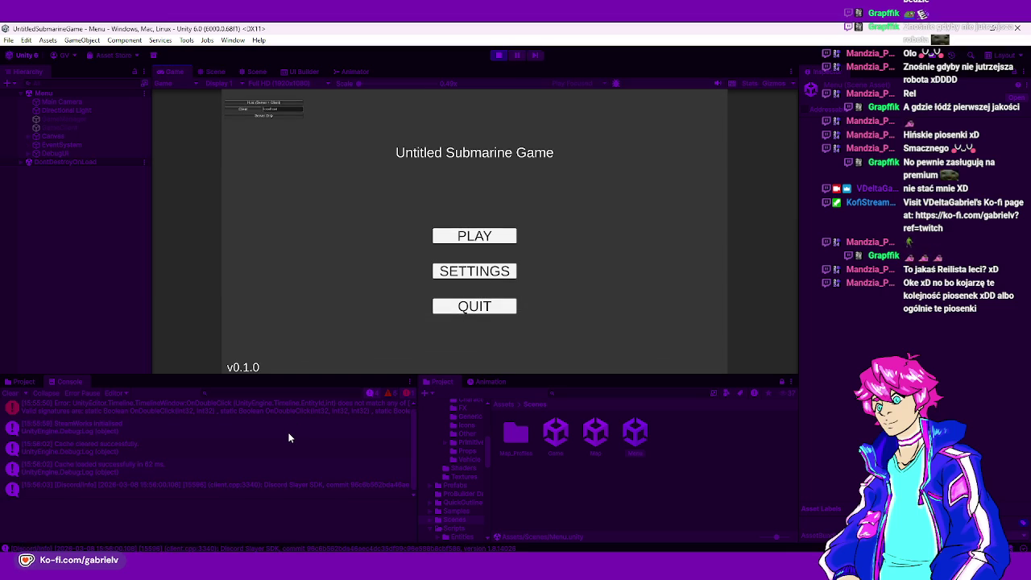
pyautogui.click(276, 101)
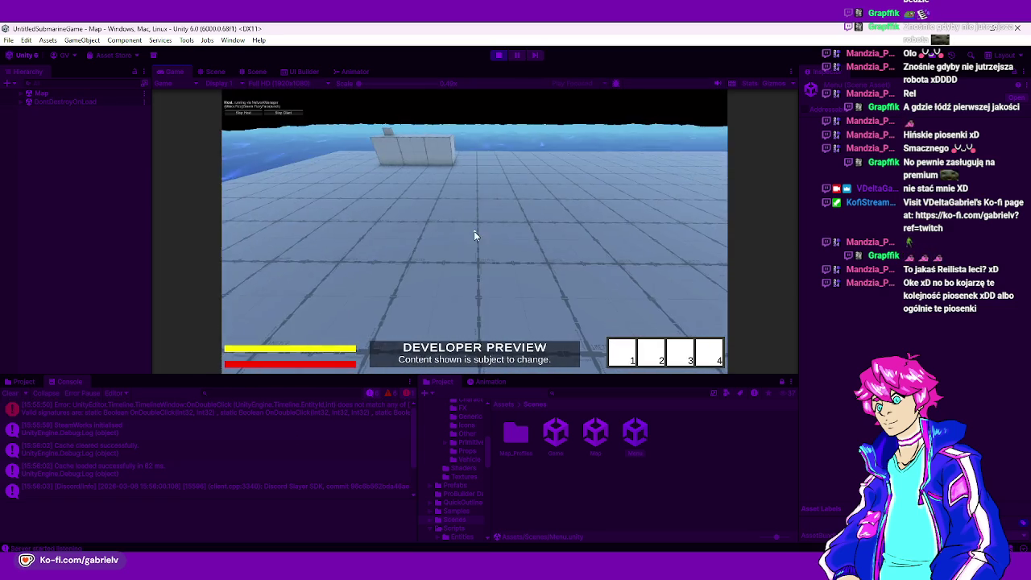
pyautogui.moveTo(359, 84); pyautogui.dragTo(385, 84)
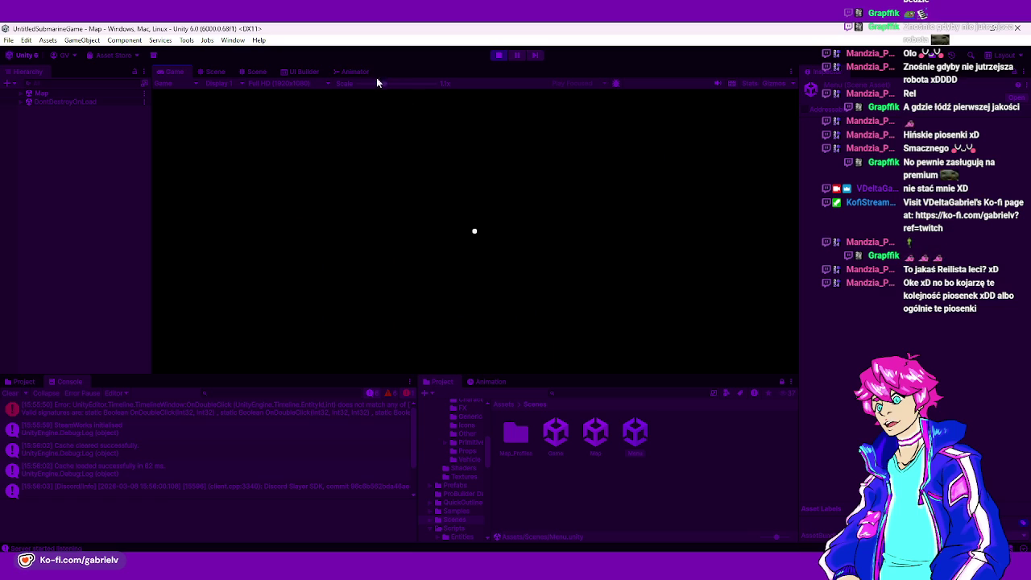
pyautogui.moveTo(379, 84); pyautogui.dragTo(330, 90)
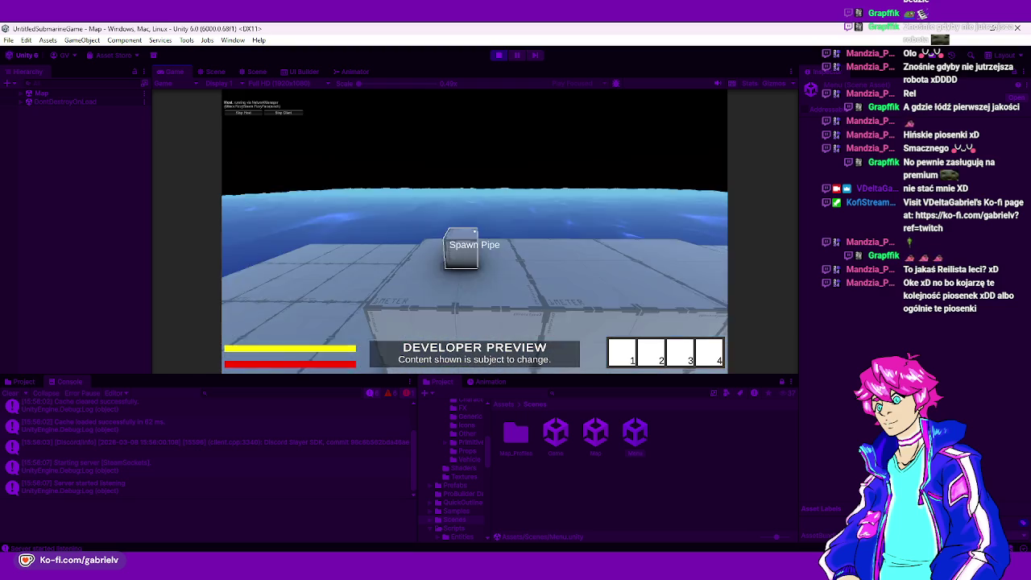
# - Spawn two pipes from the Spawn Pipe cube, pick both up, and select hotbar slot 3
pyautogui.click(475, 232)
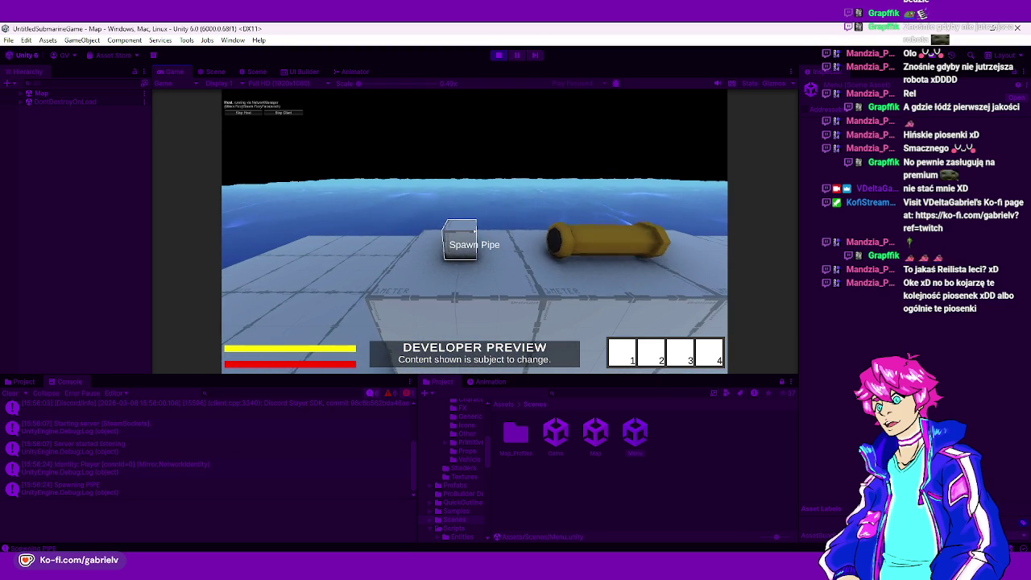
pyautogui.click(475, 232)
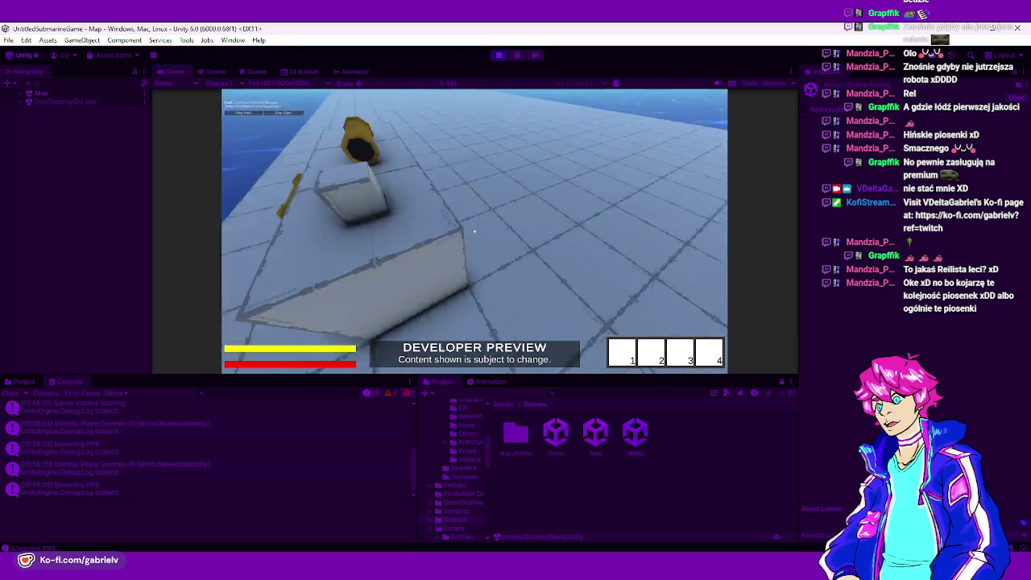
pyautogui.press('e')
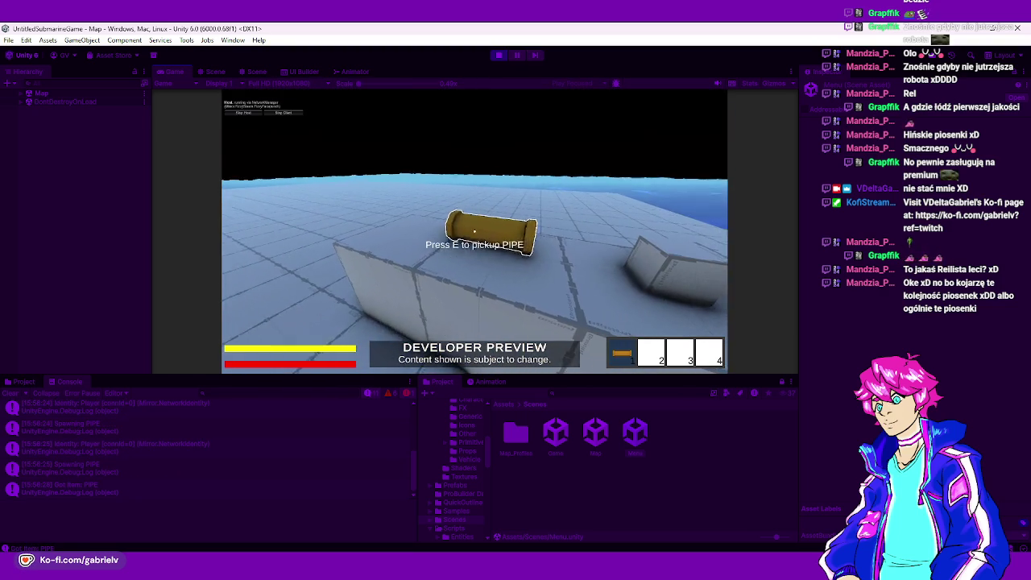
pyautogui.press('e')
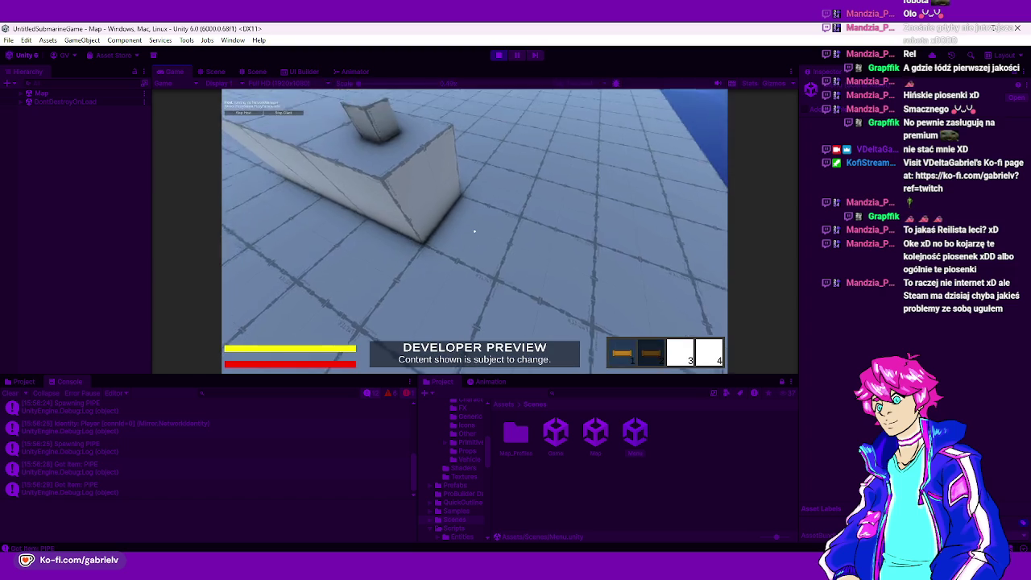
pyautogui.press('3')
# - Spawn more pipes, pick them into hotbar slots 3 and 4, then stop Play mode
pyautogui.click(474, 232)
pyautogui.click(475, 231)
pyautogui.click(475, 232)
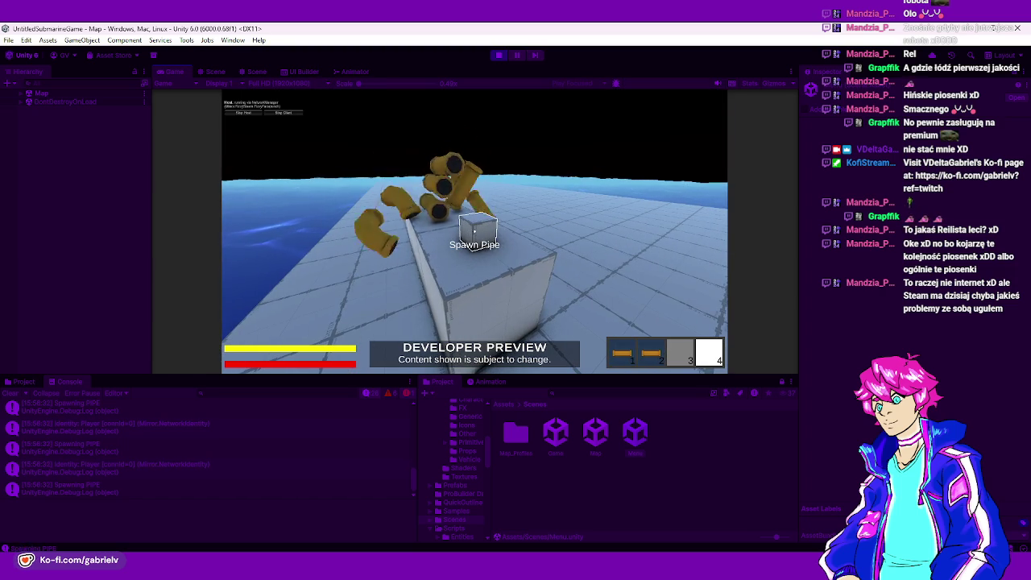
pyautogui.click(474, 231)
pyautogui.click(474, 232)
pyautogui.click(475, 231)
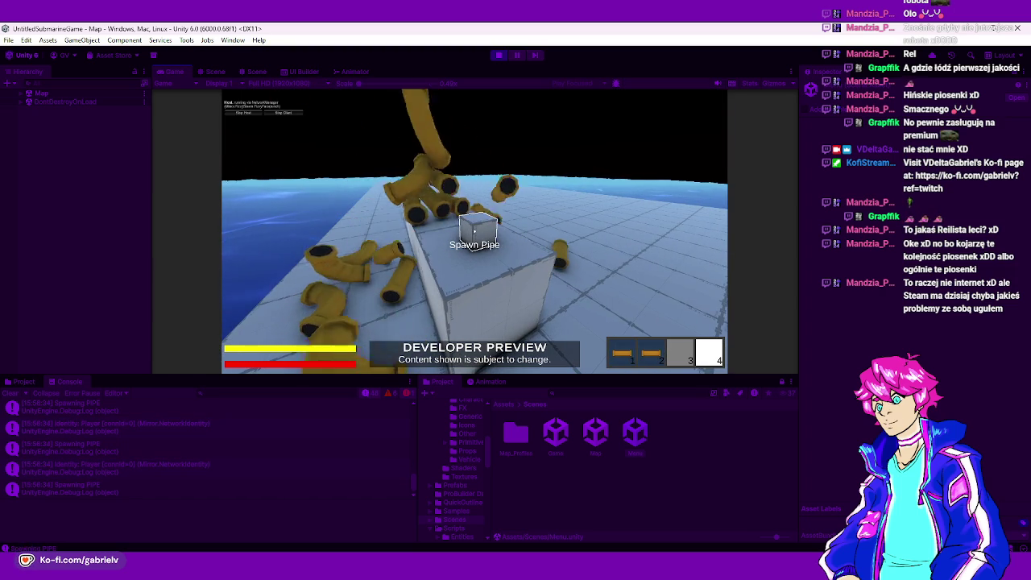
pyautogui.press('e')
pyautogui.click(475, 231)
pyautogui.click(475, 232)
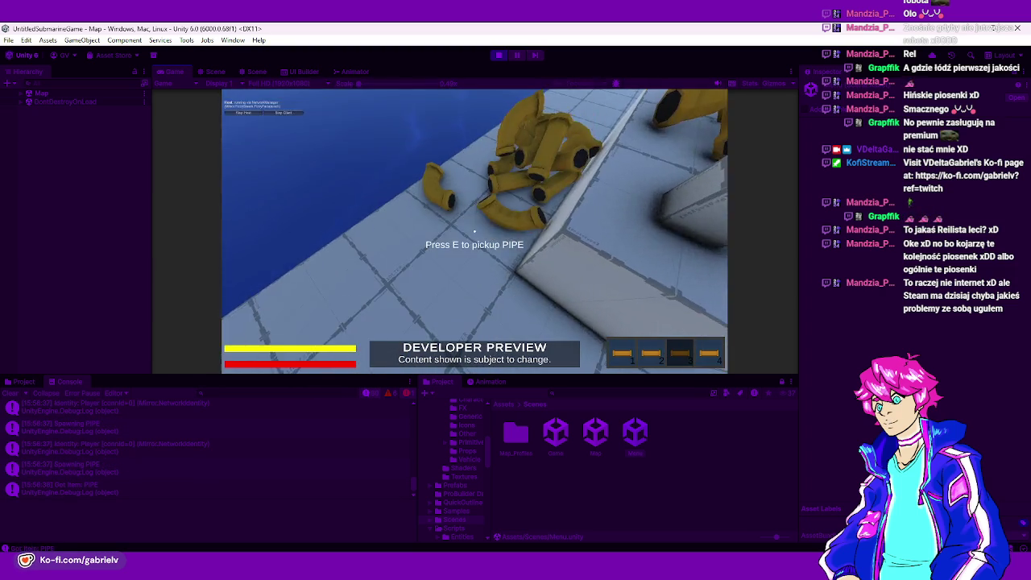
pyautogui.press('e')
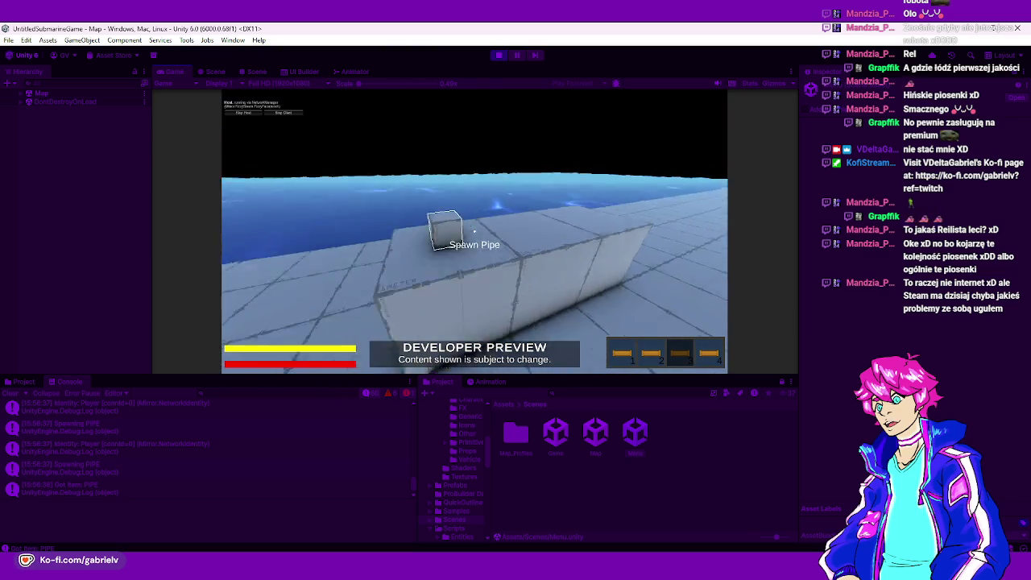
pyautogui.click(499, 55)
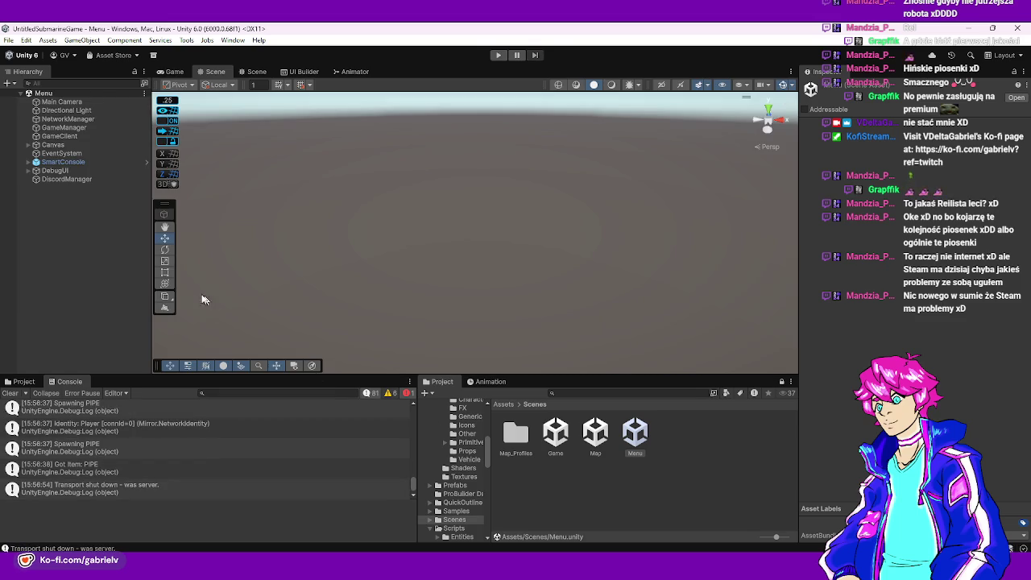
# - Browse Prefabs > Items and check the ItemPipeCurve prefab's Interactable Text
pyautogui.click(24, 381)
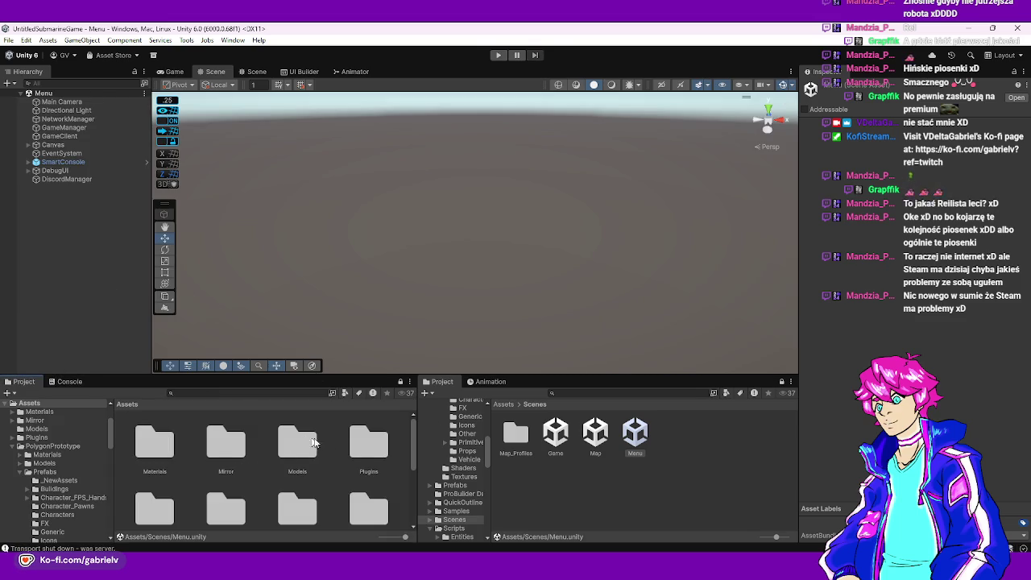
pyautogui.scroll(-1, 317, 456)
pyautogui.doubleClick(231, 480)
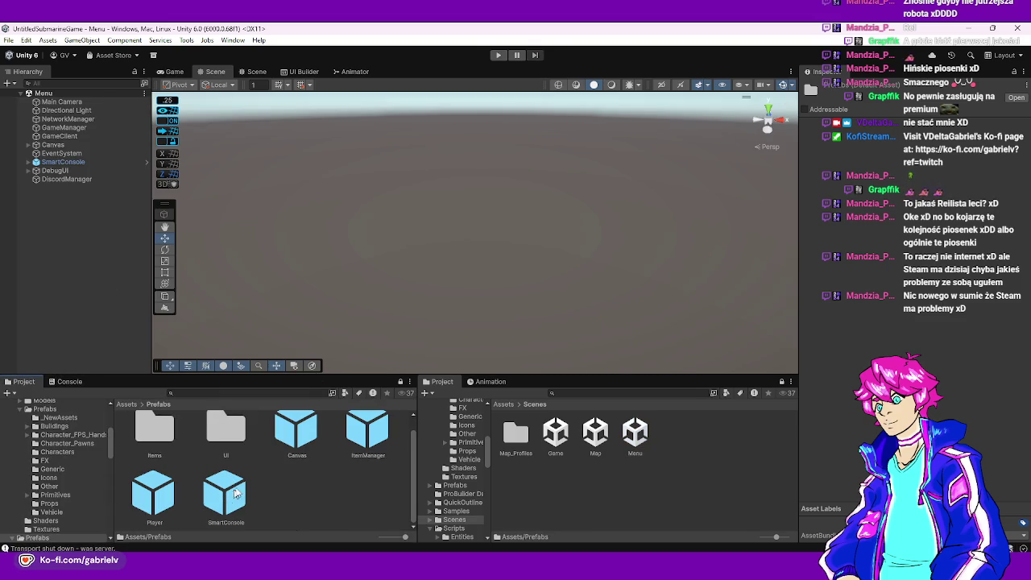
pyautogui.doubleClick(153, 435)
pyautogui.click(149, 441)
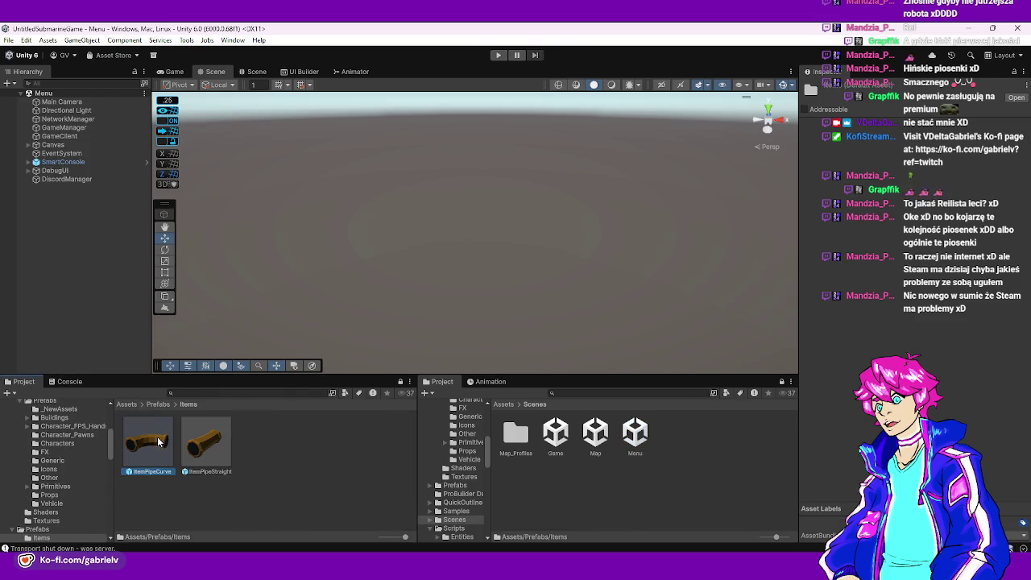
pyautogui.click(941, 312)
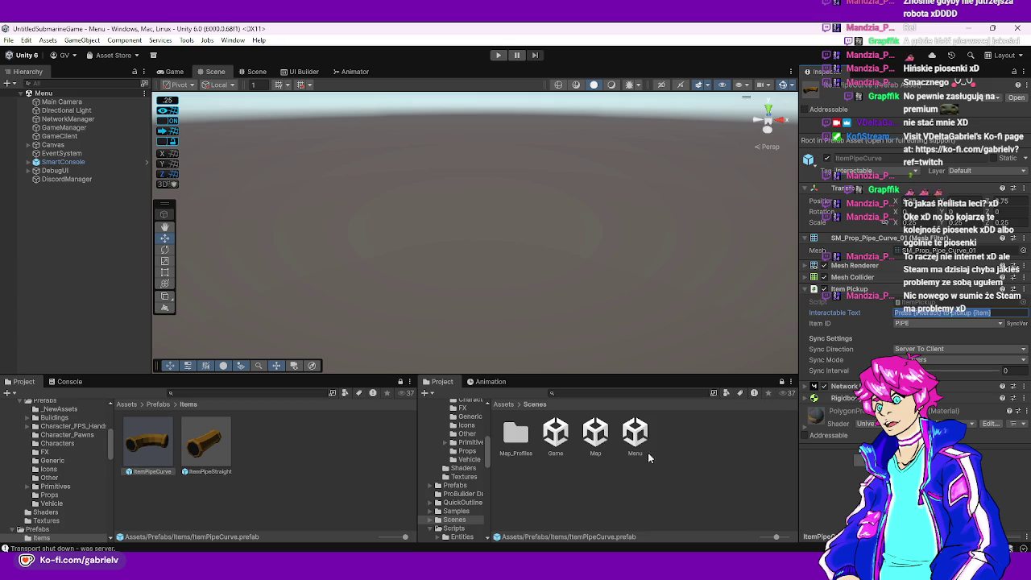
pyautogui.click(363, 472)
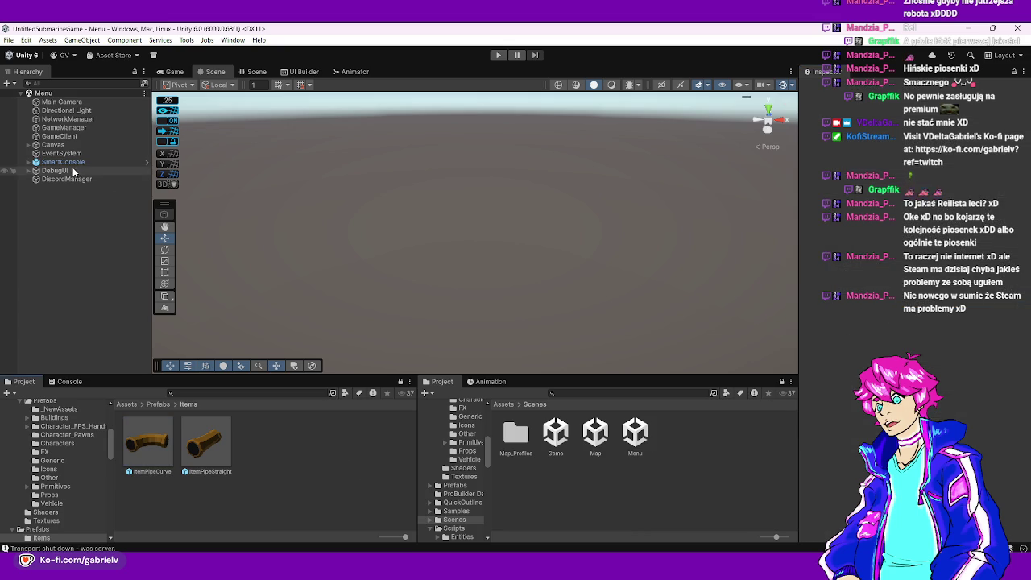
# - Open the Game and then Map scenes, clear the Console, and return to the Project tab
pyautogui.click(554, 434)
pyautogui.doubleClick(555, 434)
pyautogui.doubleClick(596, 433)
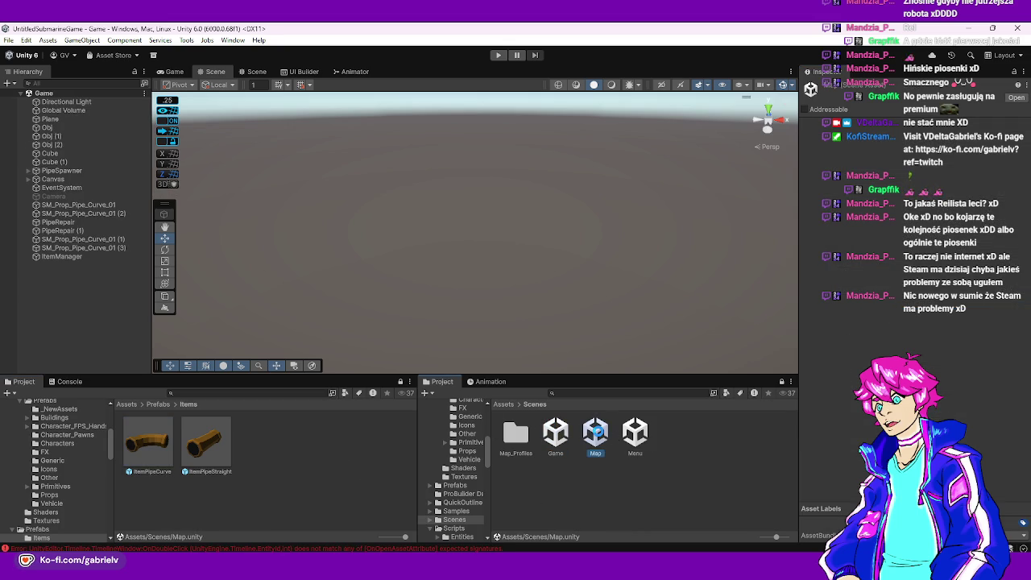
pyautogui.click(69, 382)
pyautogui.click(18, 394)
pyautogui.click(9, 394)
pyautogui.click(24, 382)
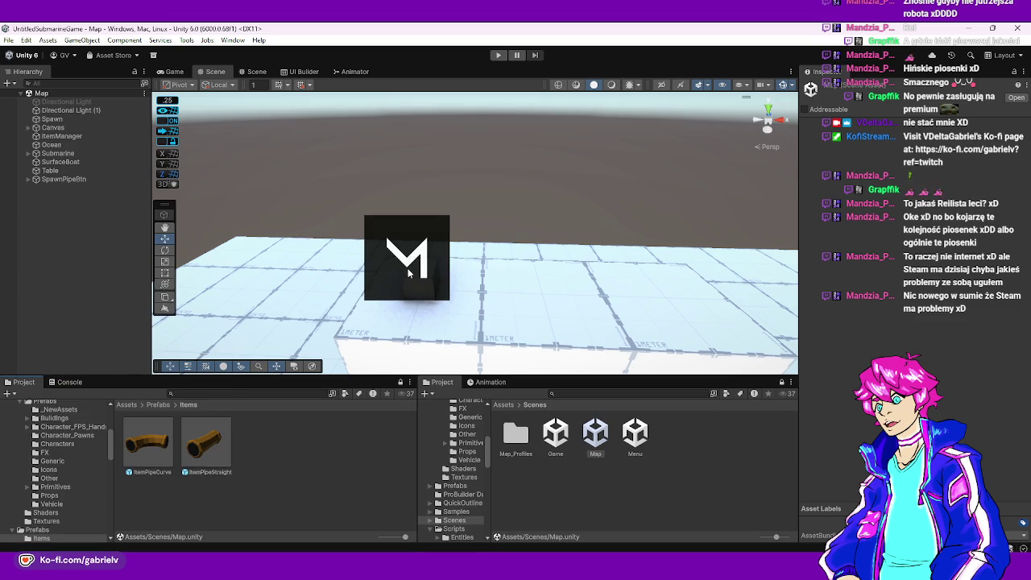
# - Tilt the Scene view toward the floor and bring the Steam library window to the front
pyautogui.moveTo(413, 278); pyautogui.dragTo(414, 306)
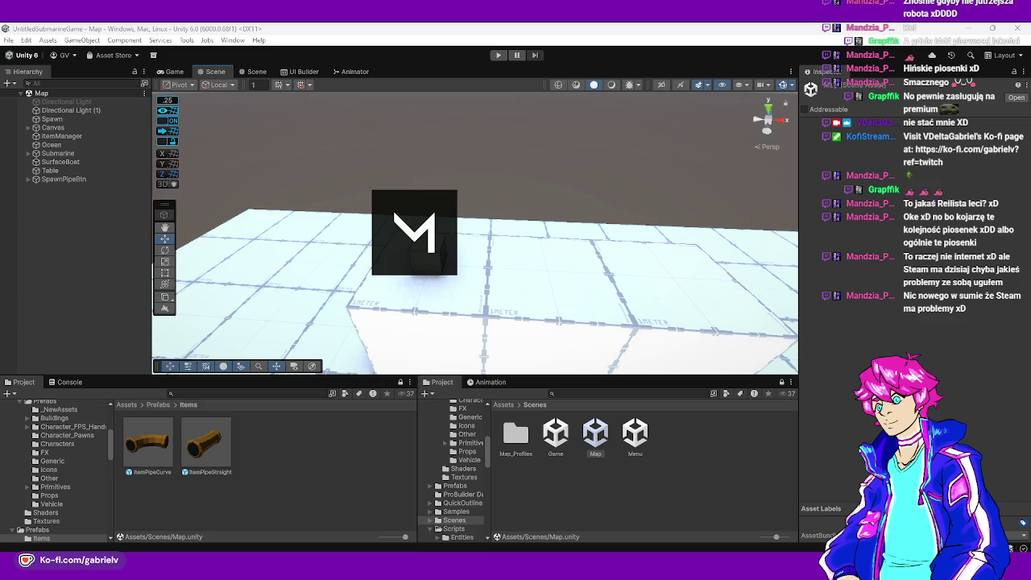
pyautogui.hotkey('alt', 'Tab')
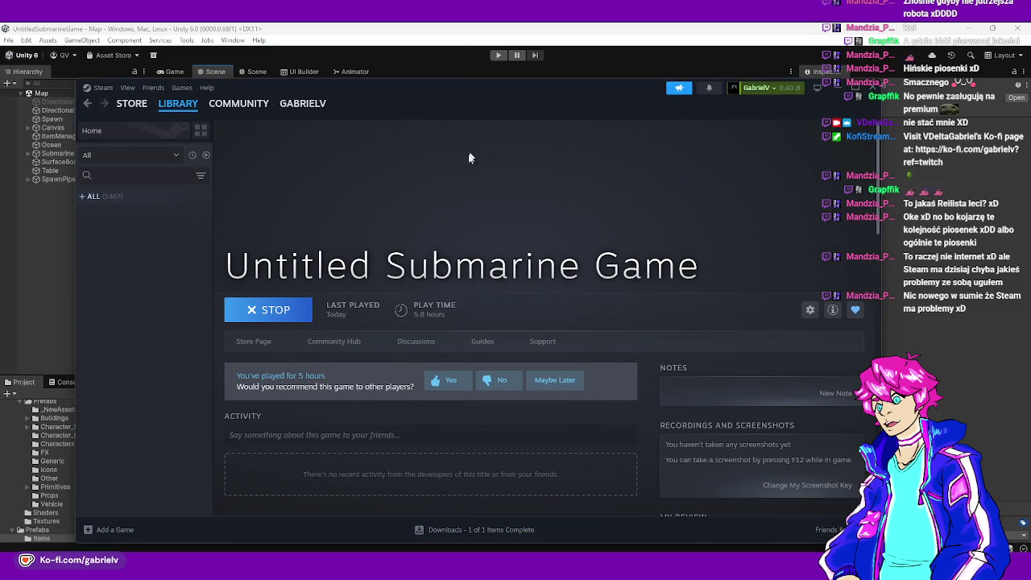
# - Switch away from Steam back to the Unity editor's Map scene
pyautogui.hotkey('alt', 'Tab')
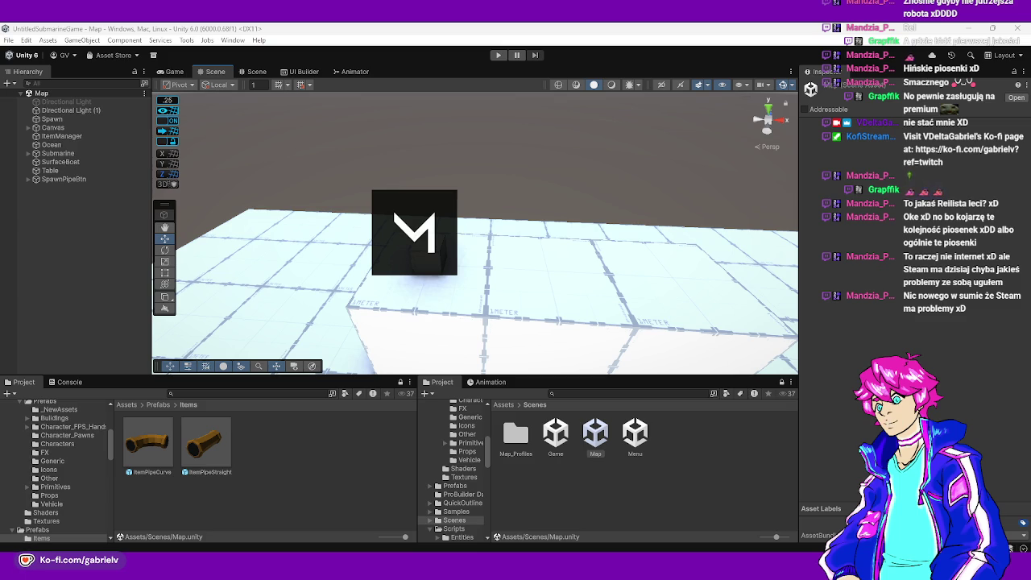
# - Change SpawnPipeBtn's Button Item Interactable Text to end 'to spawn', then switch to Rider
pyautogui.moveTo(475, 268)
pyautogui.mouseDown()
pyautogui.moveTo(560, 205)
pyautogui.moveTo(497, 231)
pyautogui.moveTo(472, 261)
pyautogui.moveTo(546, 214)
pyautogui.moveTo(499, 233)
pyautogui.moveTo(507, 242)
pyautogui.moveTo(325, 296)
pyautogui.moveTo(400, 249)
pyautogui.moveTo(437, 253)
pyautogui.moveTo(368, 235)
pyautogui.moveTo(341, 240)
pyautogui.moveTo(303, 203)
pyautogui.moveTo(326, 191)
pyautogui.moveTo(484, 223)
pyautogui.mouseUp()
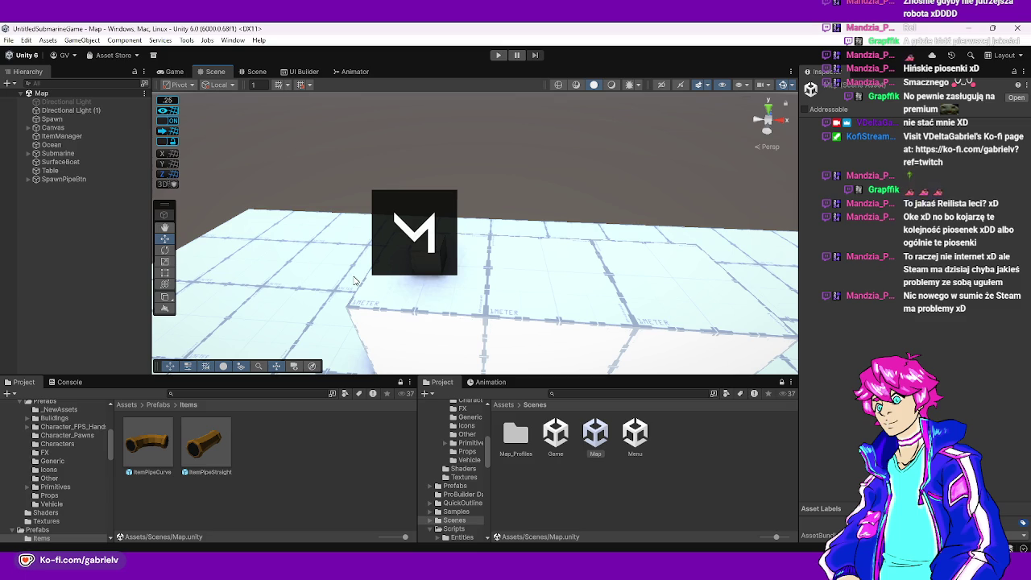
pyautogui.scroll(-1, 368, 235)
pyautogui.scroll(1, 369, 236)
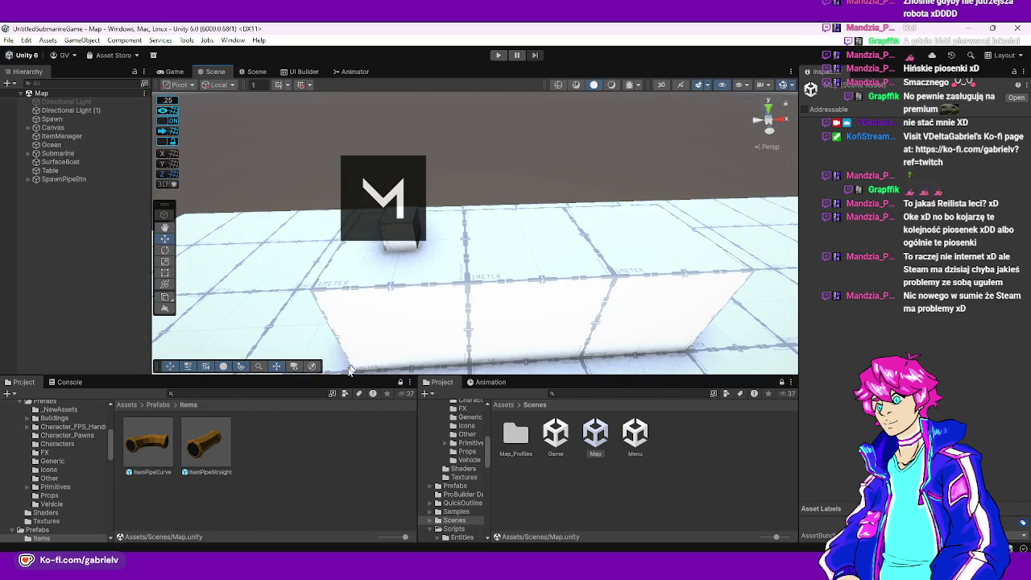
pyautogui.click(71, 179)
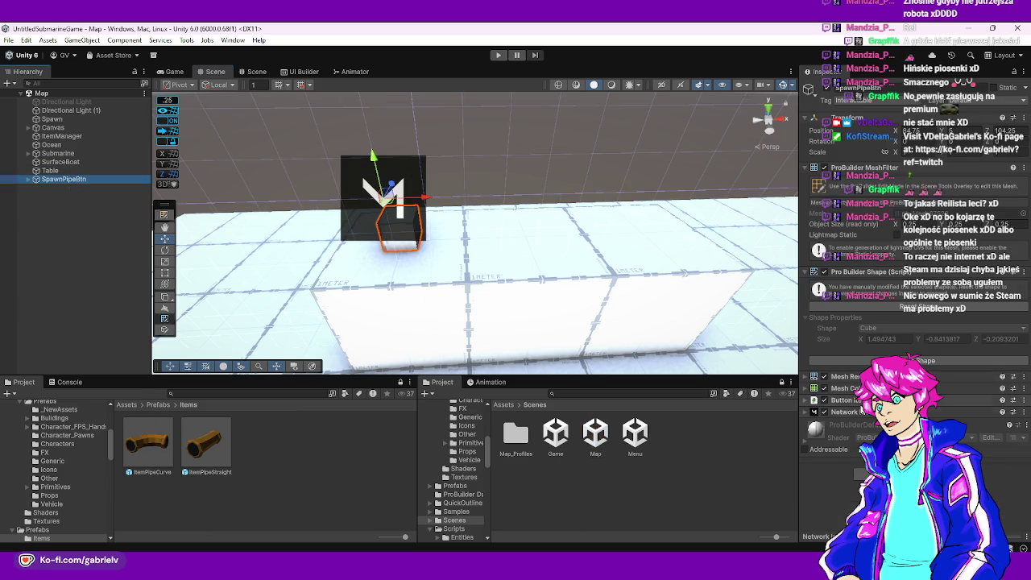
pyautogui.click(846, 399)
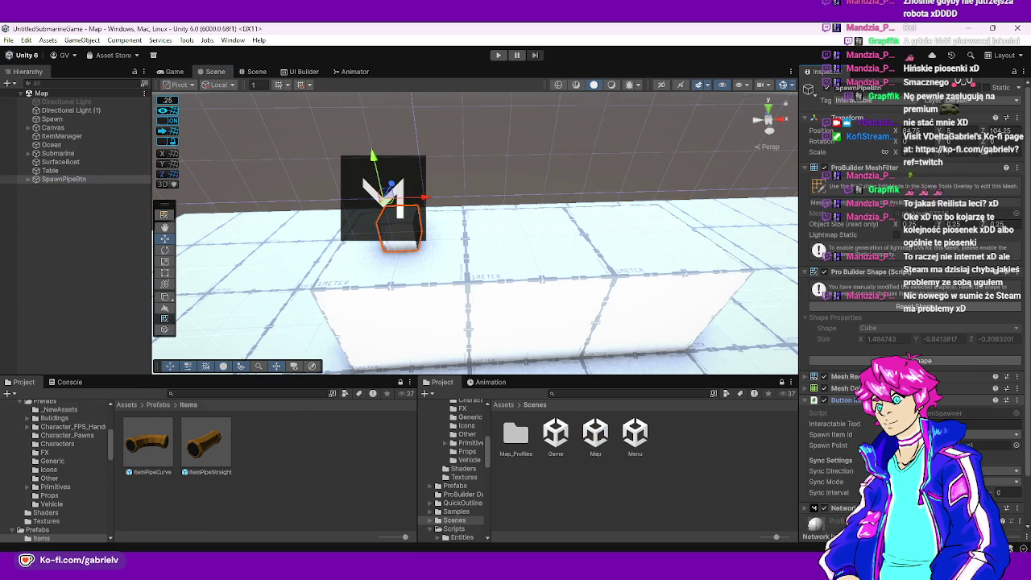
pyautogui.scroll(-1, 911, 242)
pyautogui.click(963, 397)
pyautogui.moveTo(951, 395); pyautogui.dragTo(1001, 393)
pyautogui.write('spawn')
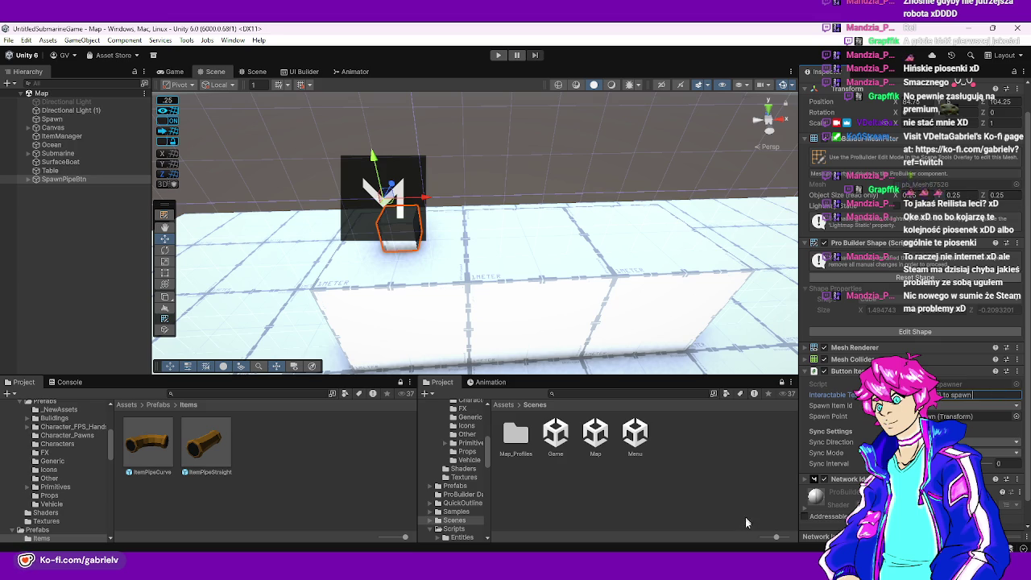
pyautogui.click(623, 515)
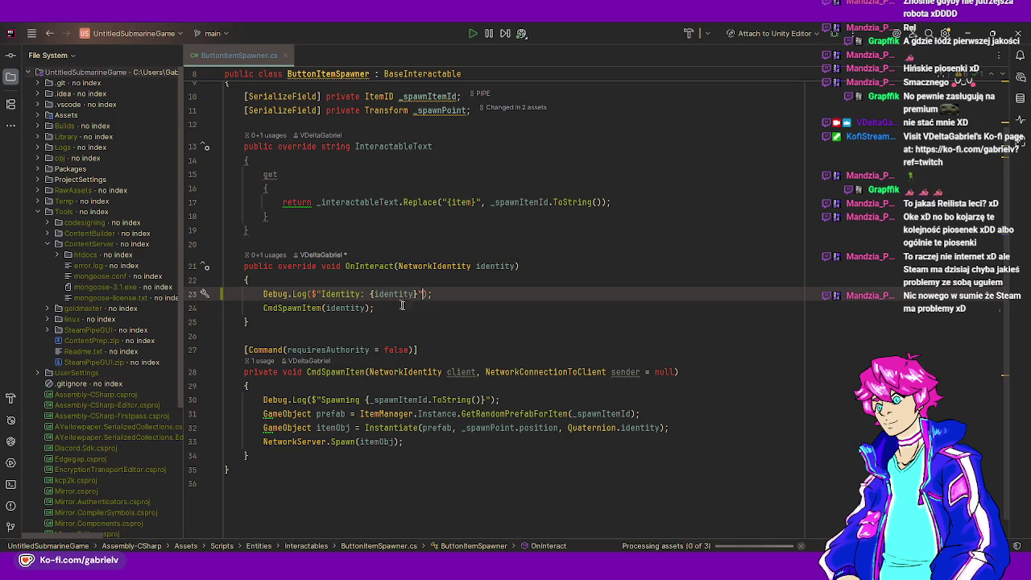
# - Append '(Item' to the spawner's Interactable Text in Unity and return to Rider
pyautogui.scroll(1, 445, 305)
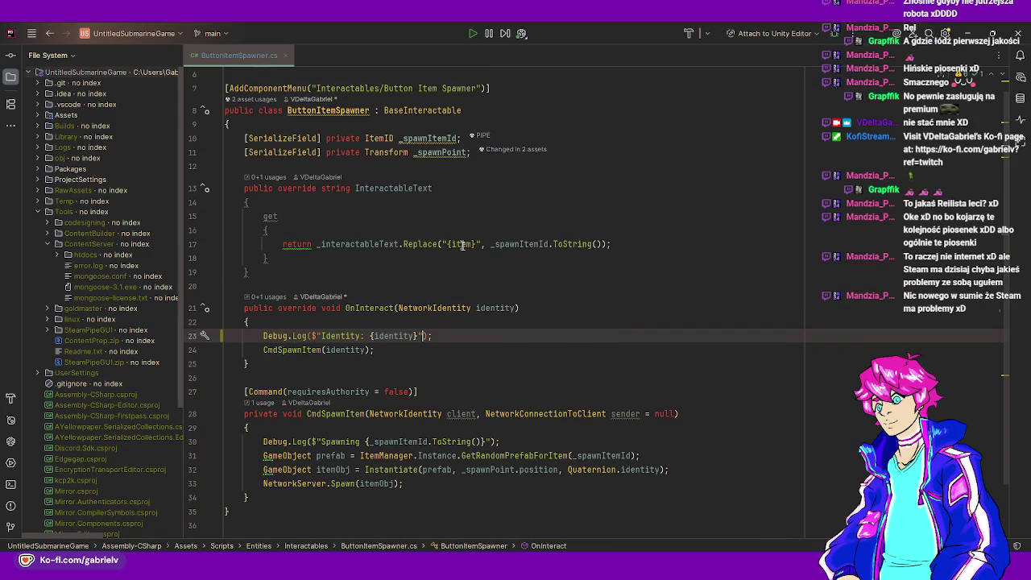
pyautogui.hotkey('alt', 'Tab')
pyautogui.click(986, 391)
pyautogui.write('(Item')
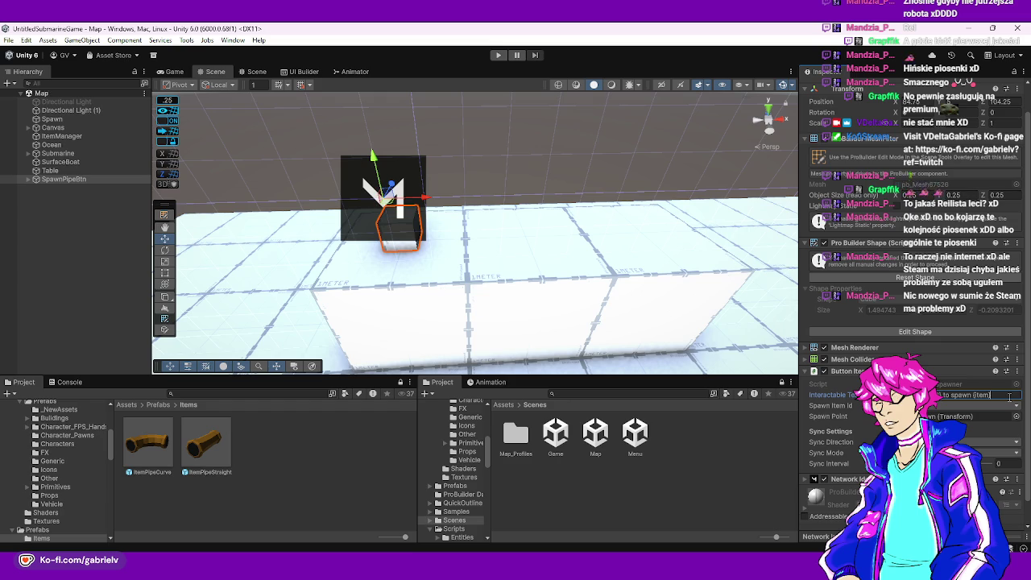
pyautogui.hotkey('alt', 'Tab')
# - Select "{item}" on line 17, Find in Files for it, then open and close ItemPickup.cs
pyautogui.click(458, 244)
pyautogui.doubleClick(458, 244)
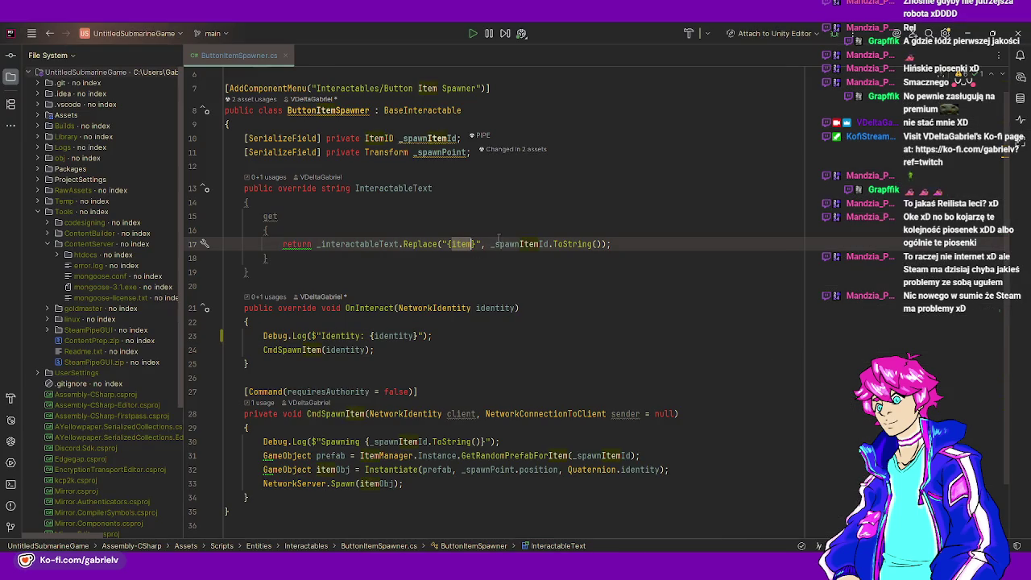
pyautogui.hotkey('ctrl', 'w')
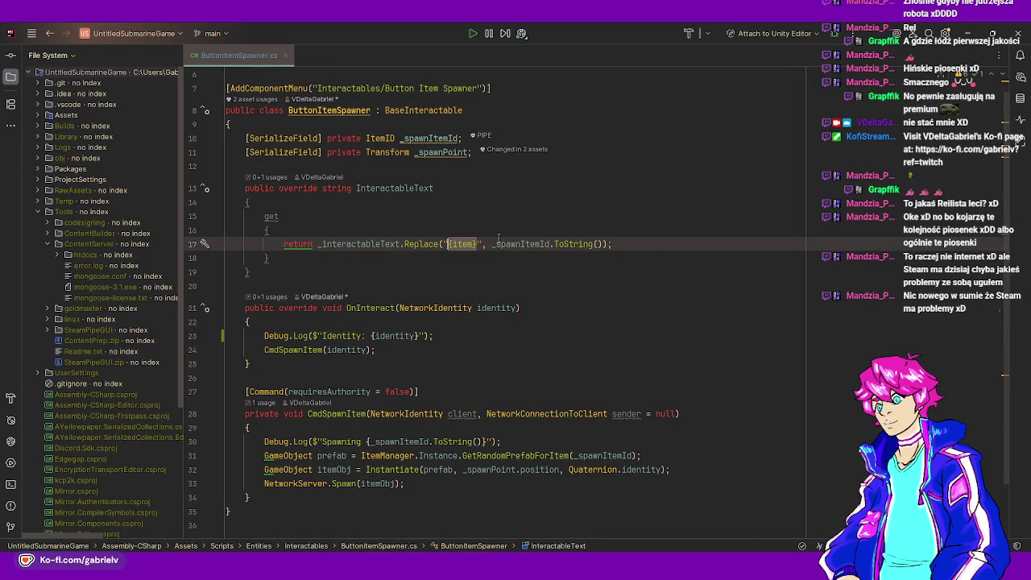
pyautogui.hotkey('ctrl', 'shift', 'f')
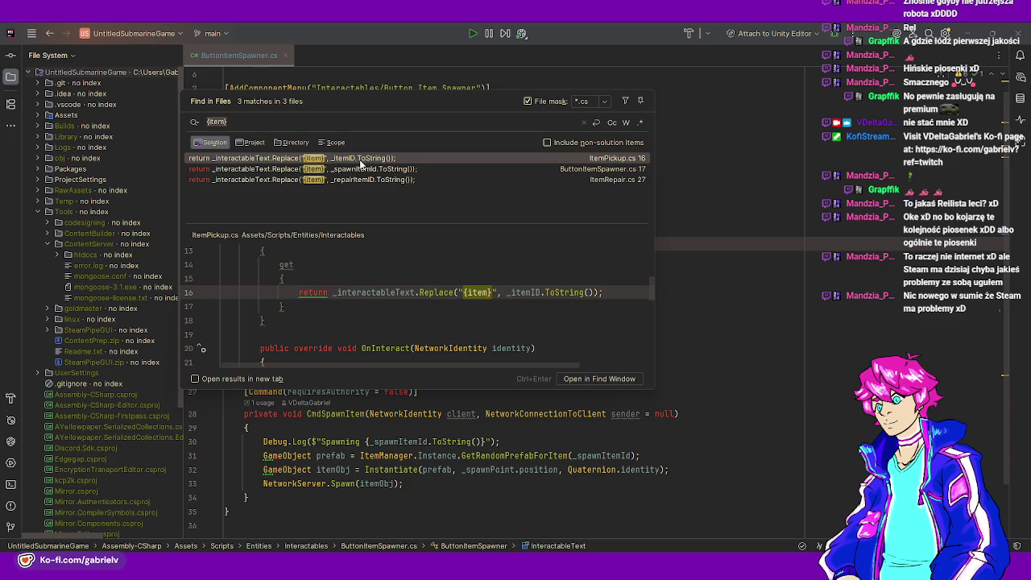
pyautogui.press('Escape')
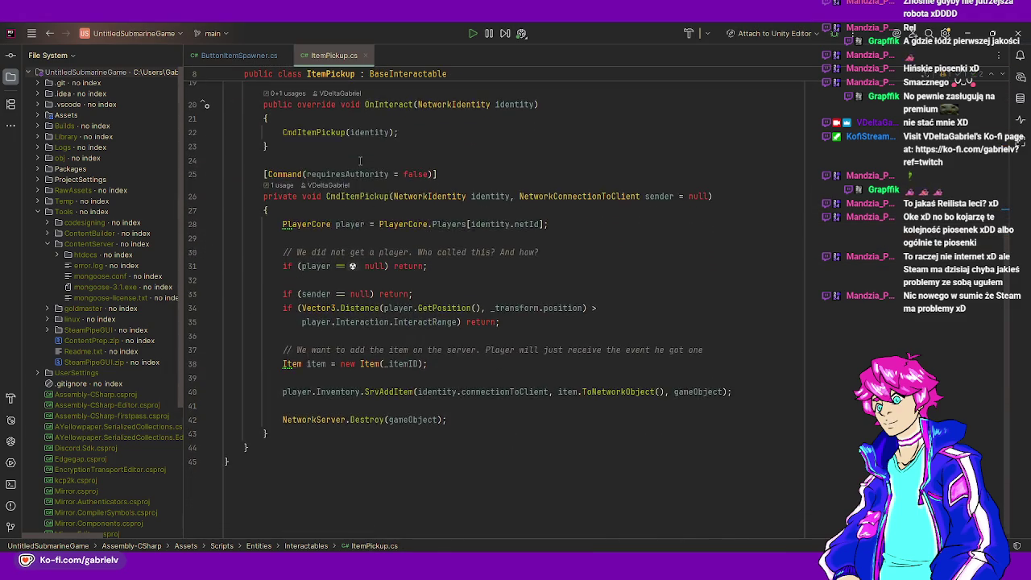
pyautogui.click(366, 56)
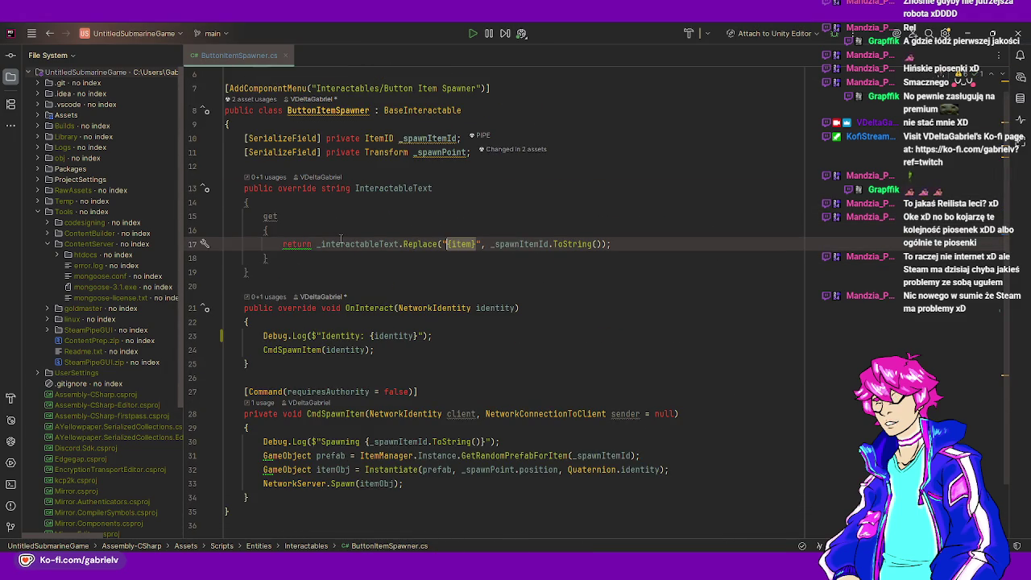
pyautogui.moveTo(341, 239)
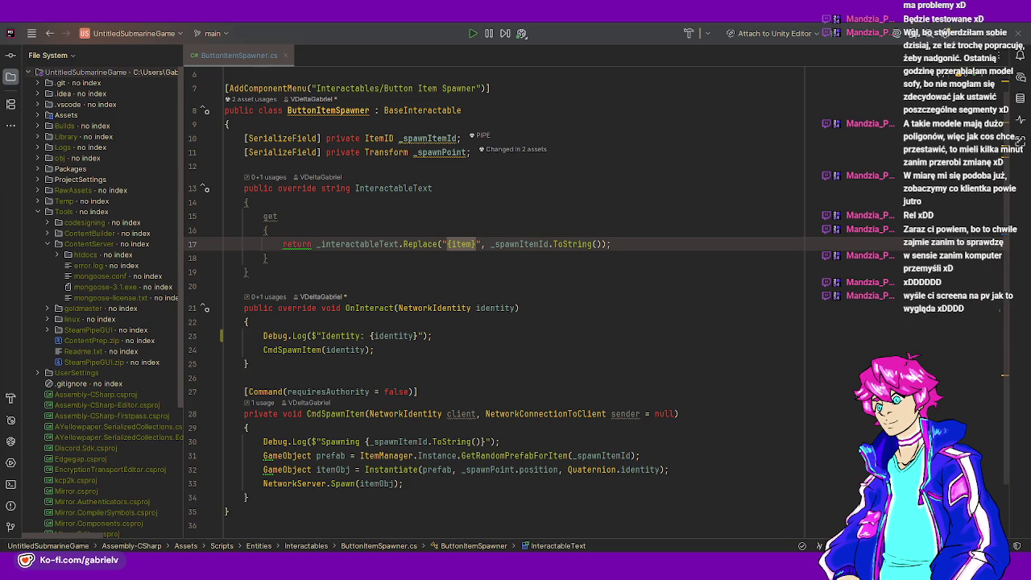
# - Collapse the Tools folder in Rider's file tree and switch back to Unity
pyautogui.click(285, 201)
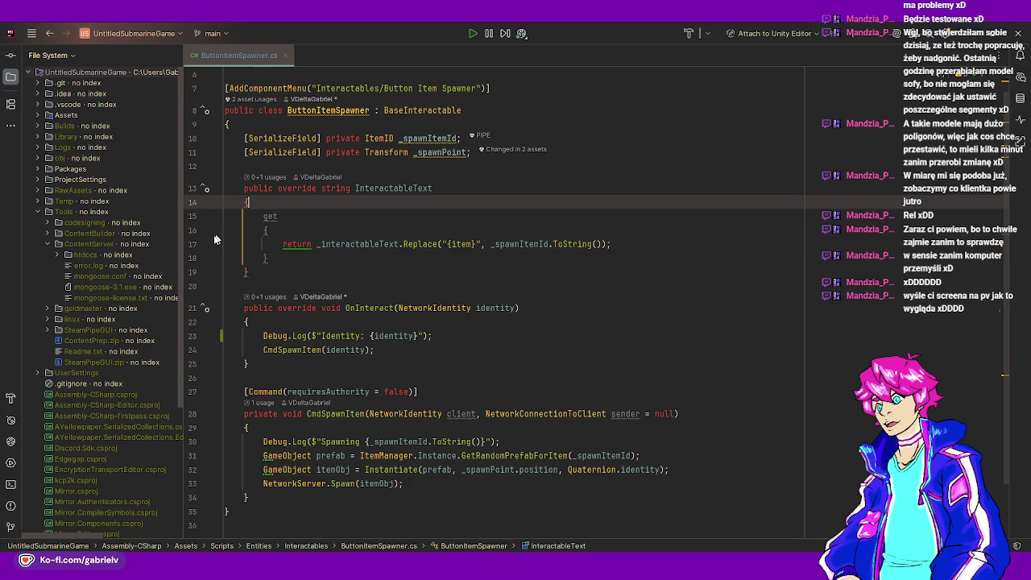
pyautogui.click(37, 212)
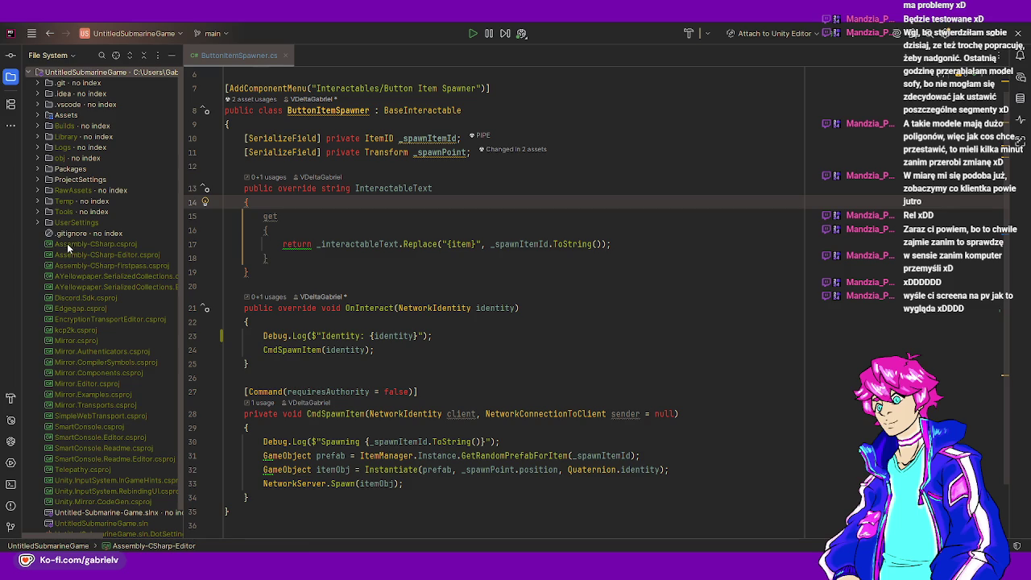
pyautogui.hotkey('alt', 'Tab')
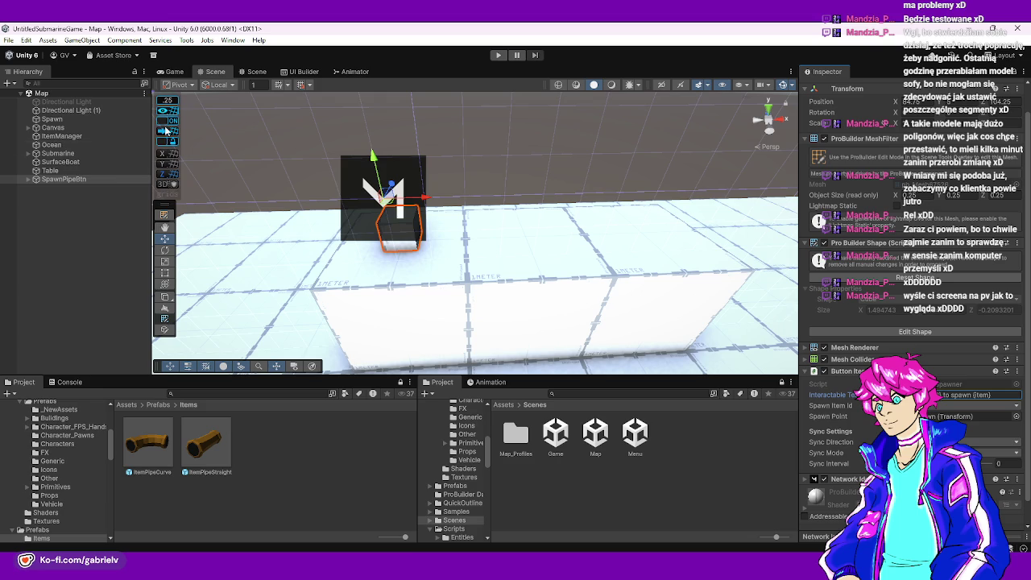
# - Open the Menu scene and launch GameClient's script from its Game Client component in Rider
pyautogui.doubleClick(635, 435)
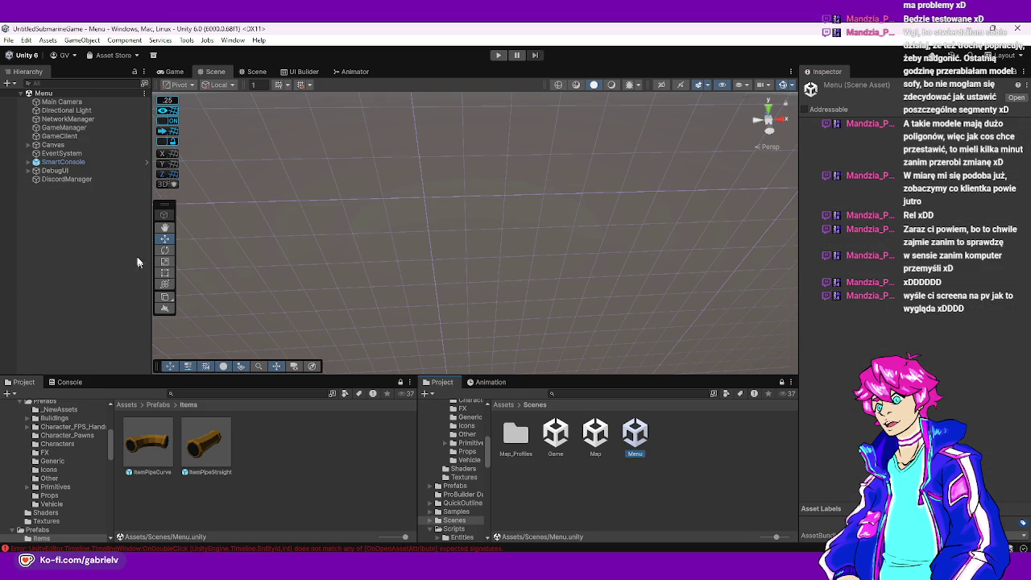
pyautogui.click(70, 136)
pyautogui.click(72, 128)
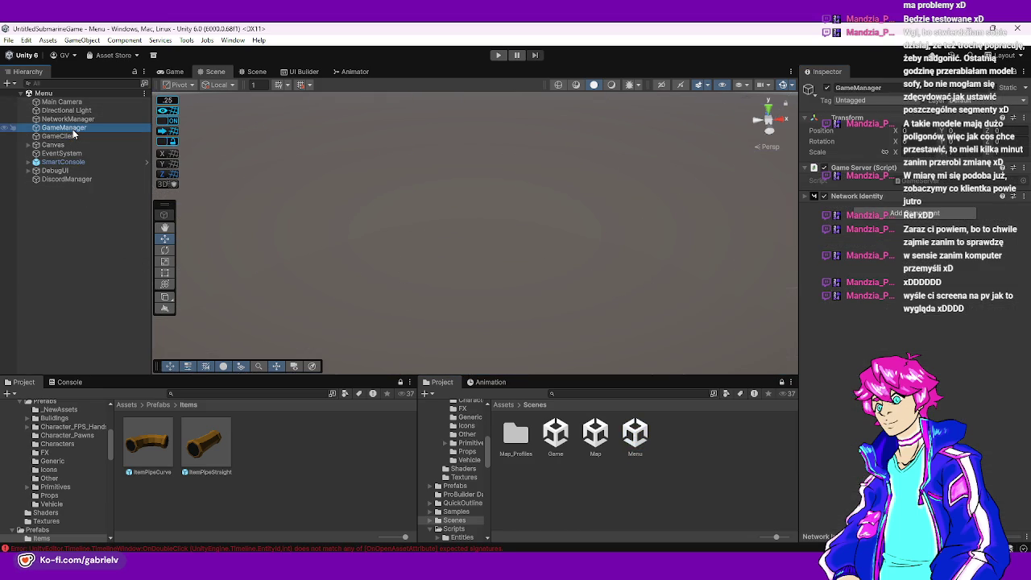
pyautogui.click(76, 137)
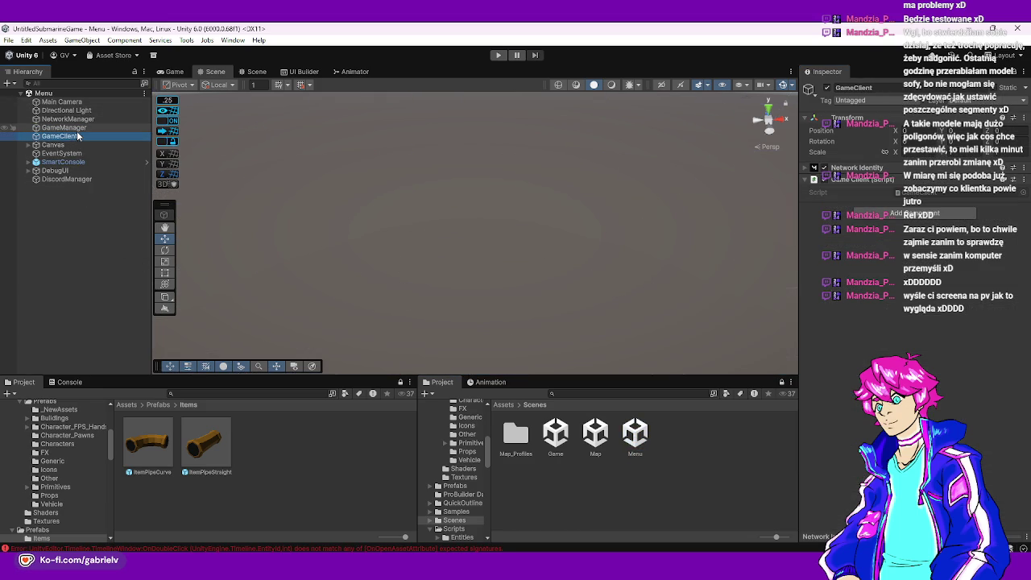
pyautogui.rightClick(837, 179)
pyautogui.click(894, 330)
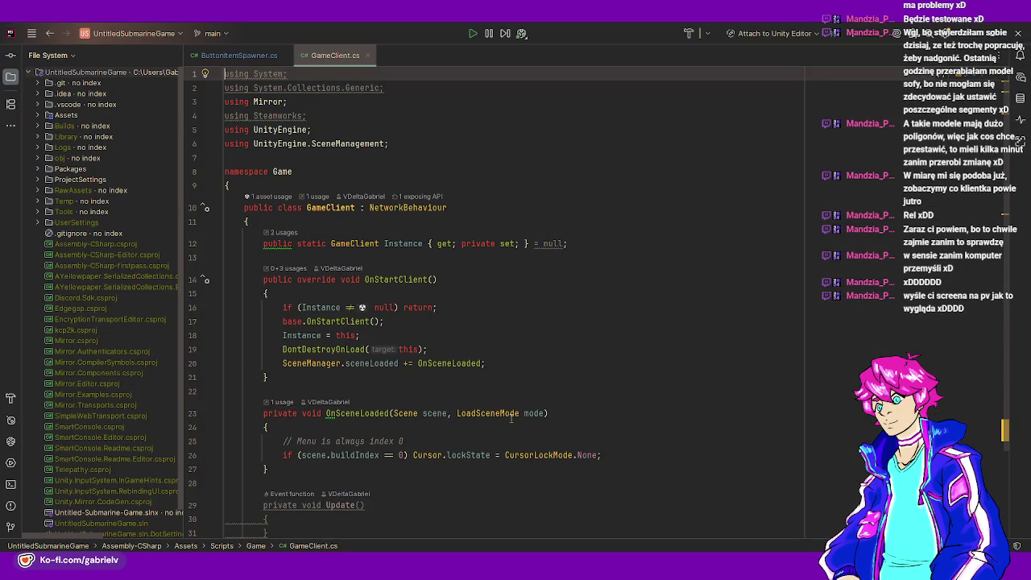
# - Scroll through GameClient.cs, briefly check ButtonItemSpawner.cs, then return to the Unity editor
pyautogui.moveTo(511, 418)
pyautogui.scroll(-3, 511, 419)
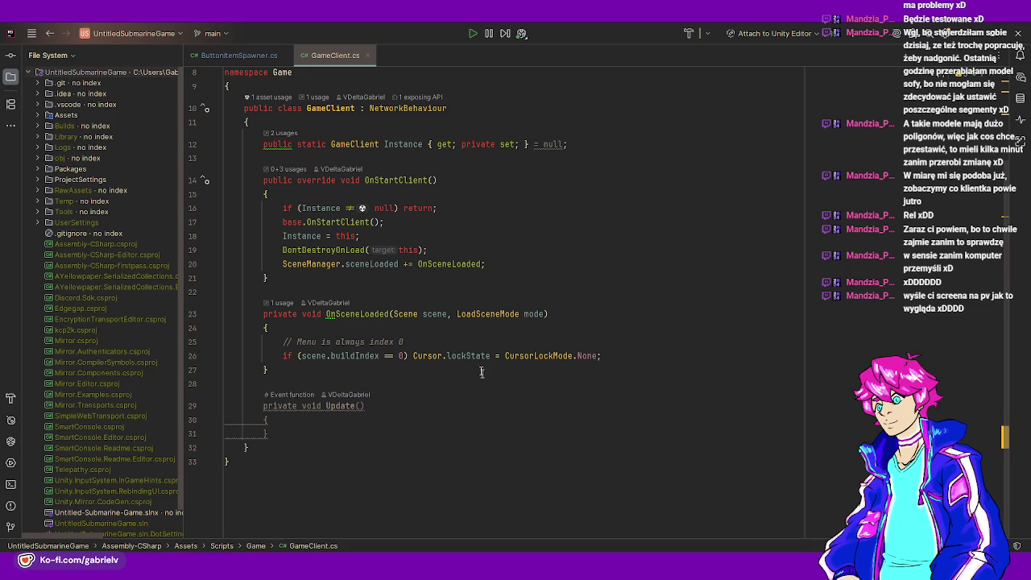
pyautogui.click(245, 55)
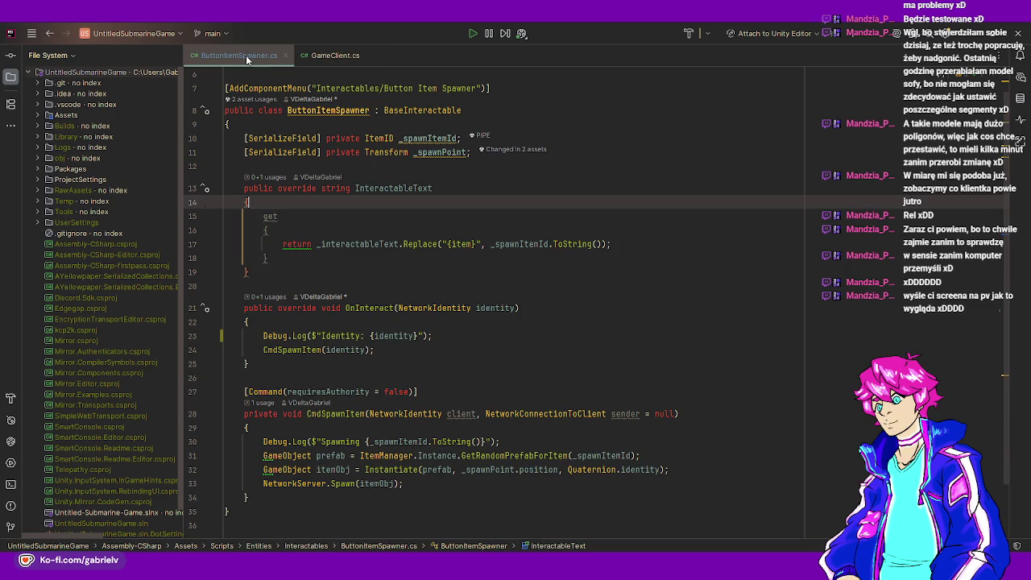
pyautogui.click(327, 54)
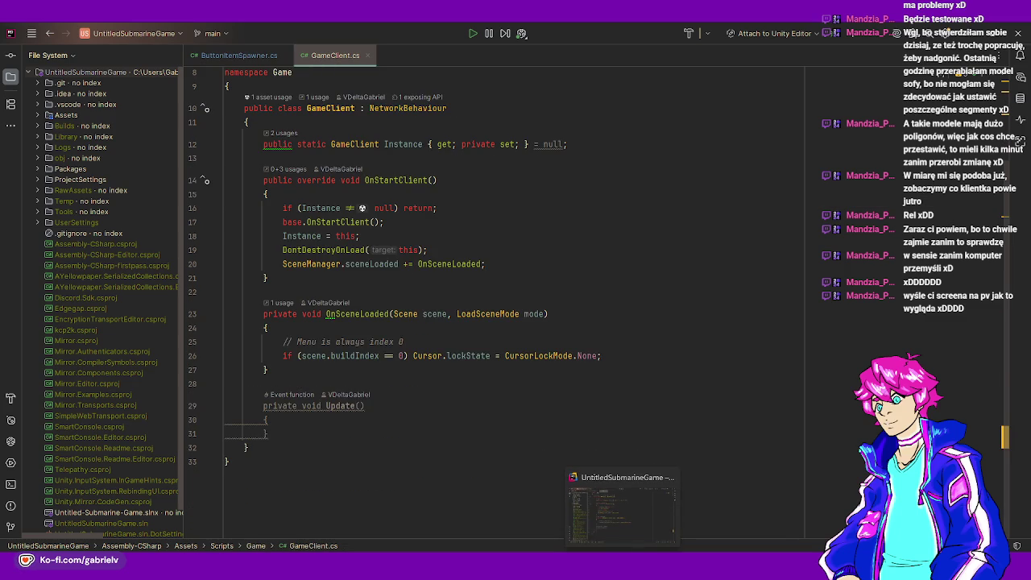
pyautogui.hotkey('alt', 'Tab')
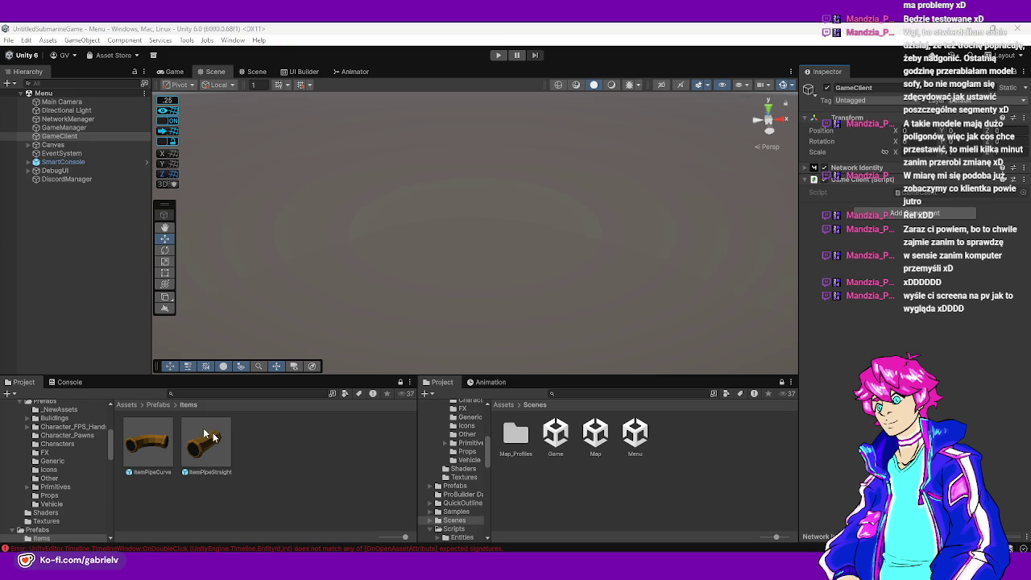
pyautogui.click(258, 457)
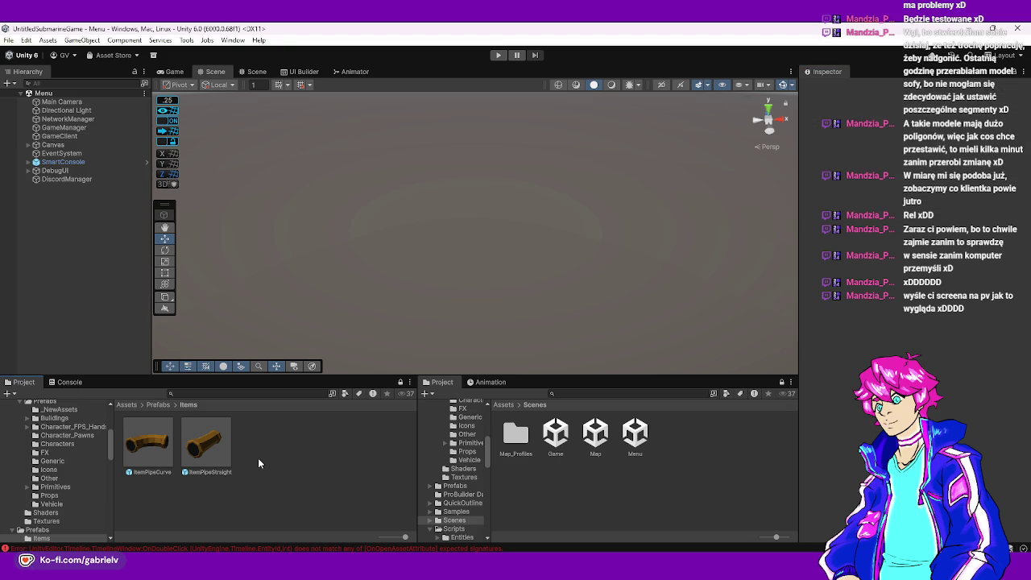
pyautogui.click(96, 134)
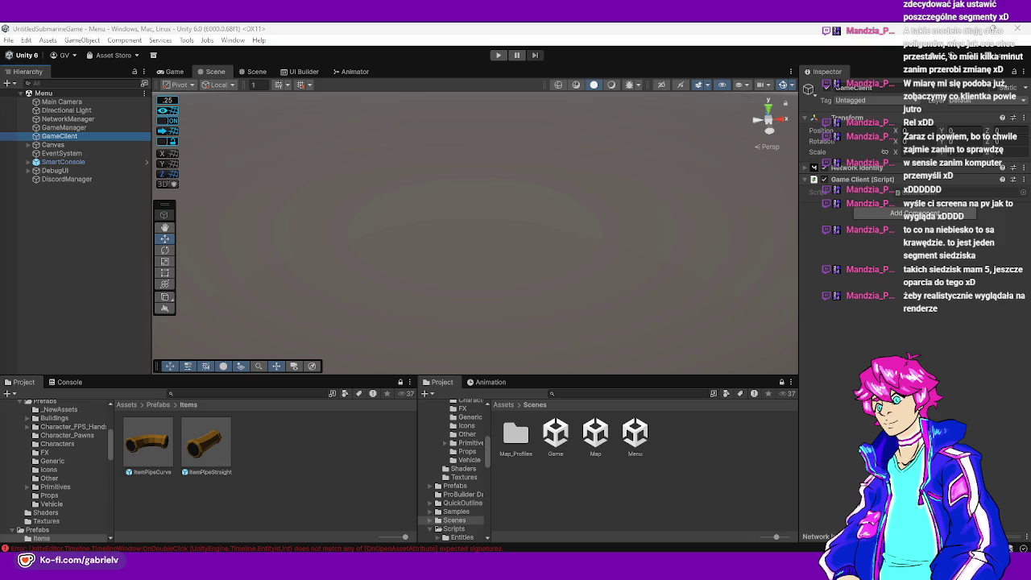
pyautogui.click(460, 231)
# - Switch the Scene view to the 2D menu canvas and select GameClient in the Hierarchy
pyautogui.moveTo(454, 212)
pyautogui.mouseDown()
pyautogui.moveTo(468, 279)
pyautogui.moveTo(439, 199)
pyautogui.mouseUp()
pyautogui.click(252, 71)
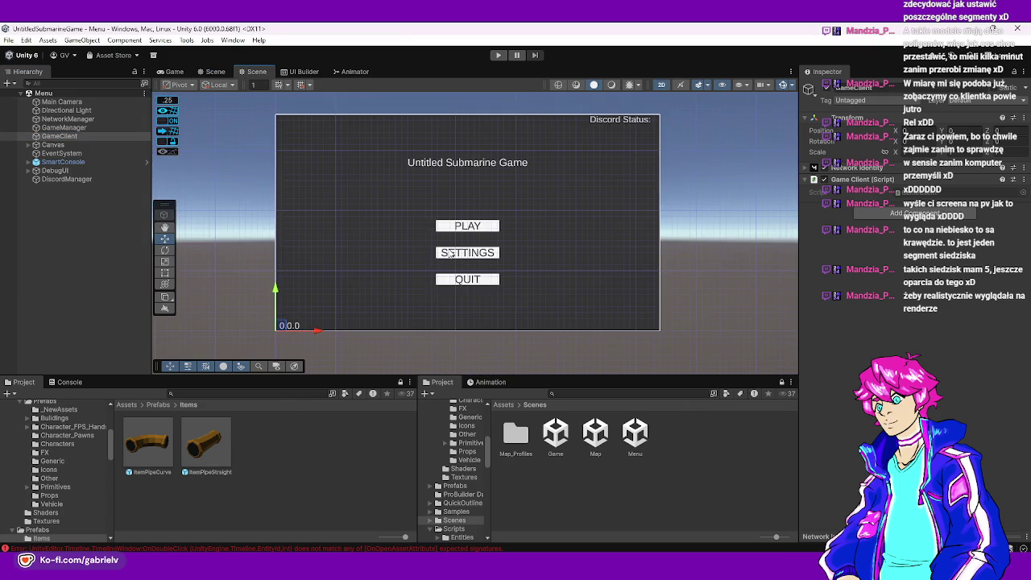
pyautogui.click(211, 71)
pyautogui.moveTo(448, 218)
pyautogui.mouseDown()
pyautogui.moveTo(472, 280)
pyautogui.moveTo(349, 315)
pyautogui.mouseUp()
pyautogui.click(258, 70)
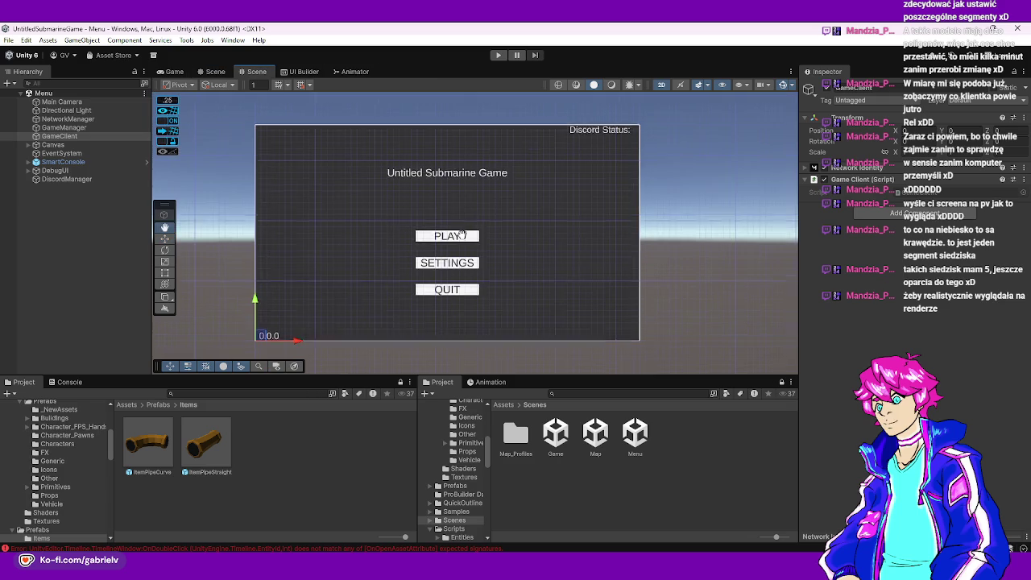
pyautogui.scroll(1, 414, 270)
pyautogui.click(70, 135)
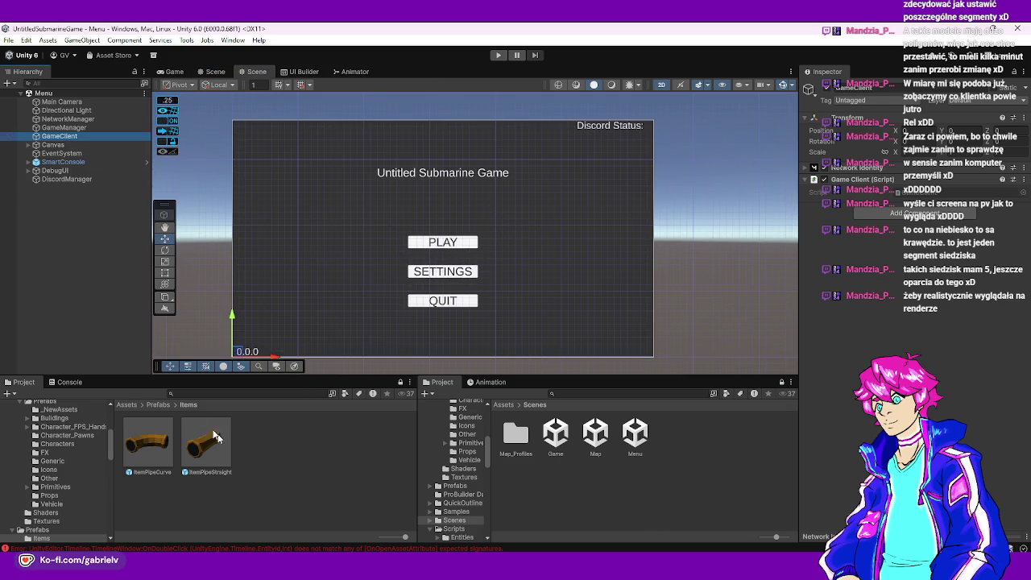
# - Browse the Project window to Assets/Scripts/Game and bring up its asset context menu
pyautogui.click(127, 405)
pyautogui.scroll(-3, 242, 456)
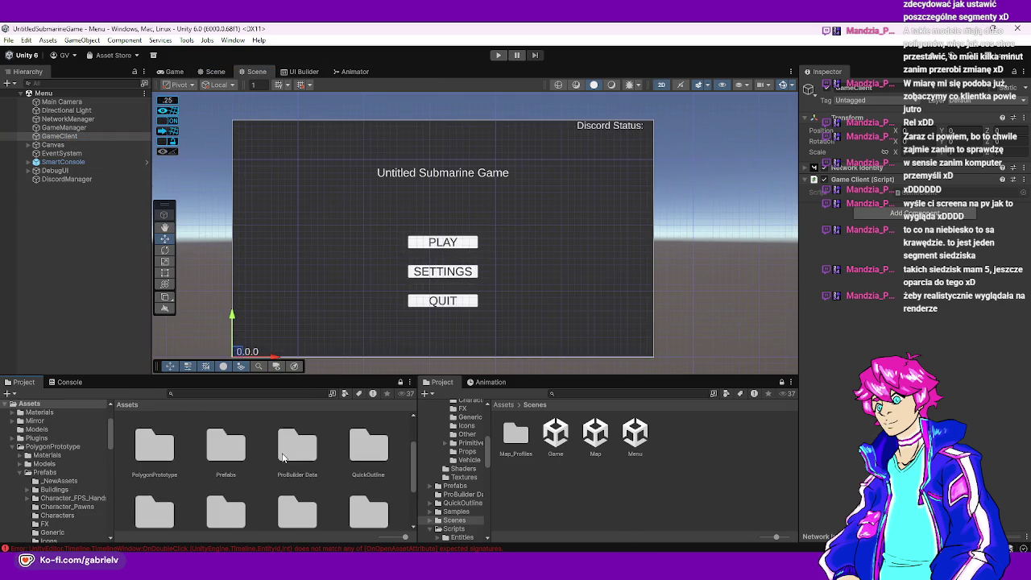
pyautogui.click(225, 447)
pyautogui.doubleClick(296, 447)
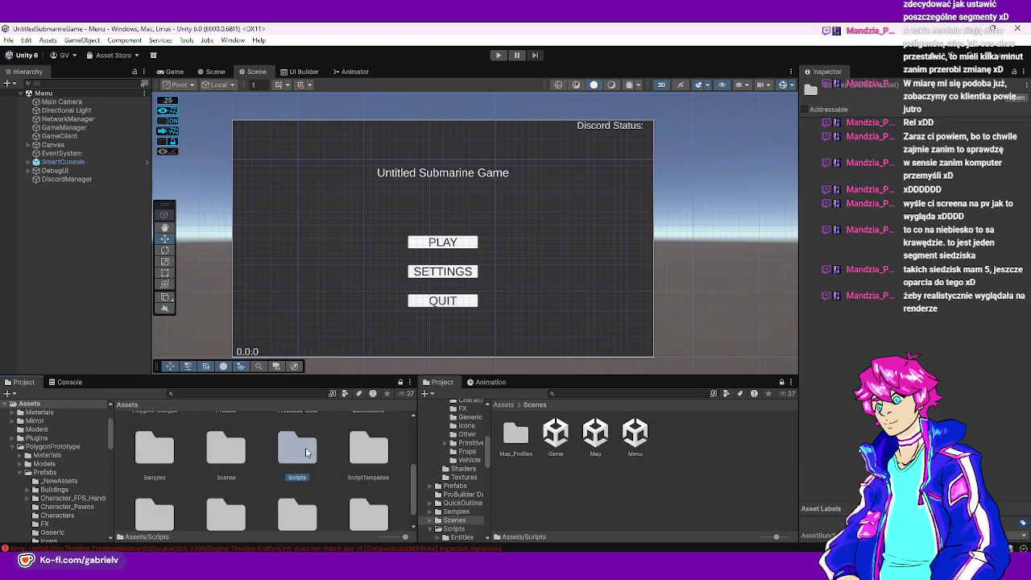
pyautogui.doubleClick(228, 438)
pyautogui.scroll(-1, 291, 486)
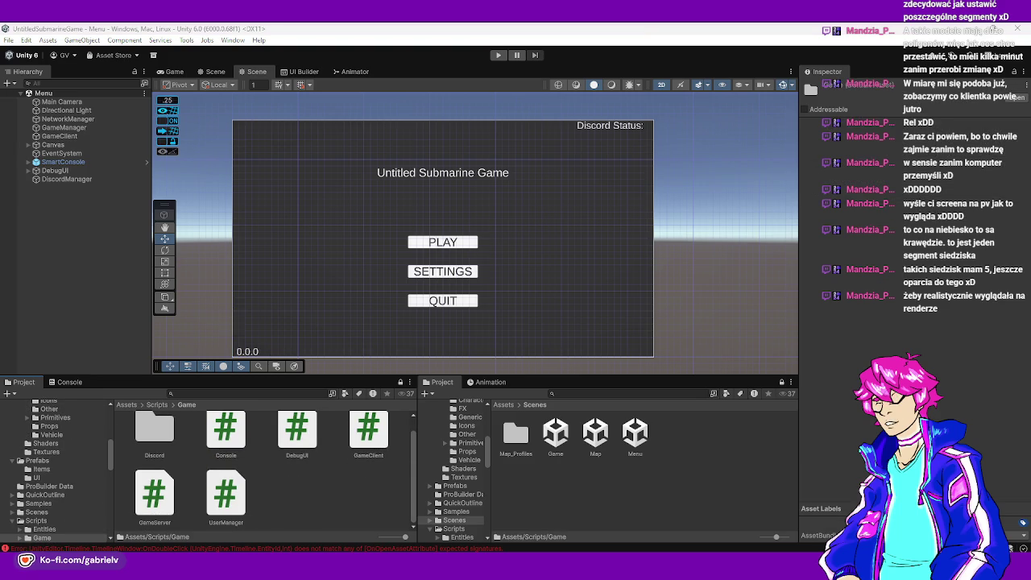
pyautogui.click(182, 452)
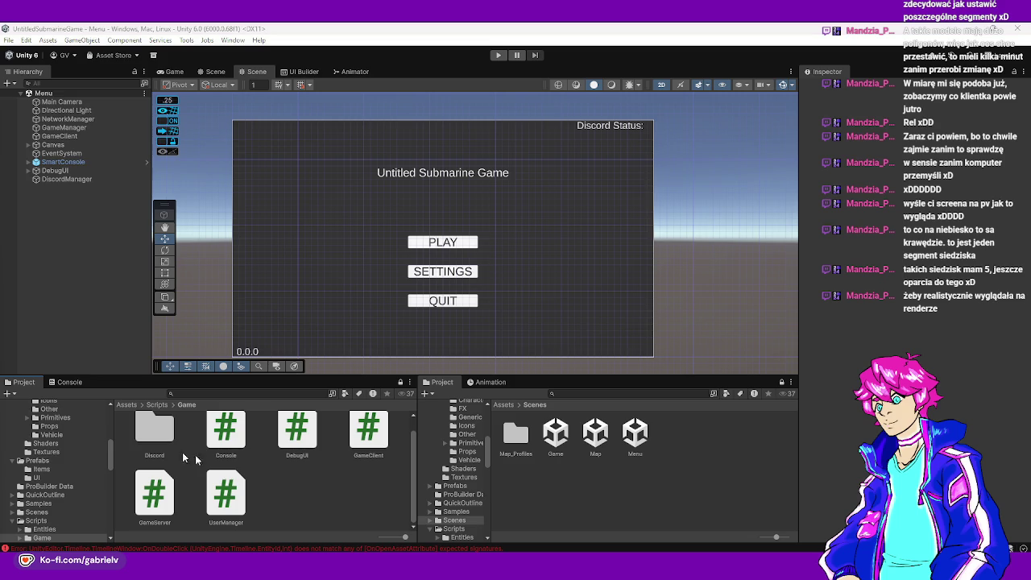
pyautogui.rightClick(279, 480)
# - Create a new MonoBehaviour script named SteamManager in the Game folder
pyautogui.moveTo(331, 176)
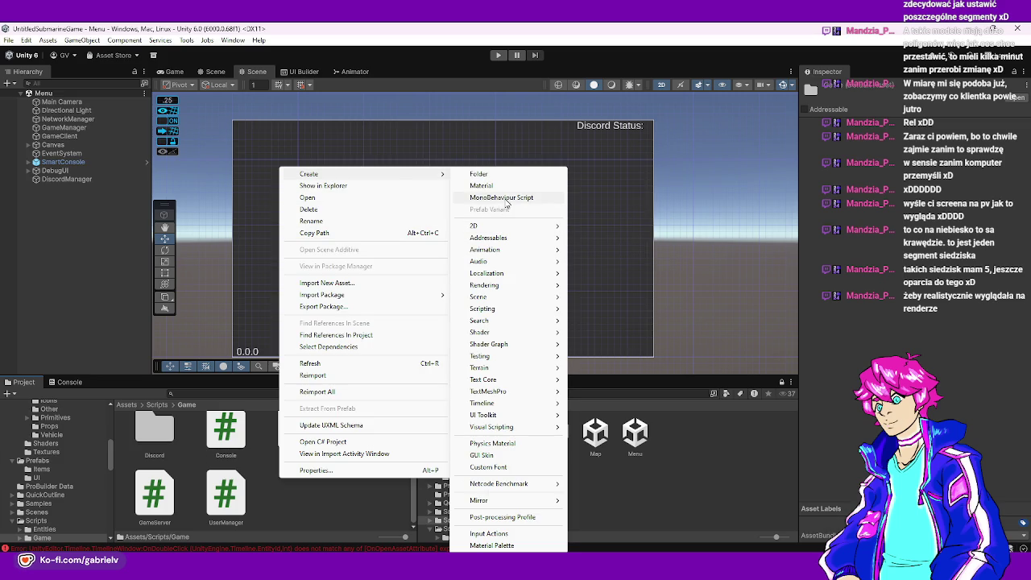
pyautogui.click(508, 200)
pyautogui.write('SteamManager')
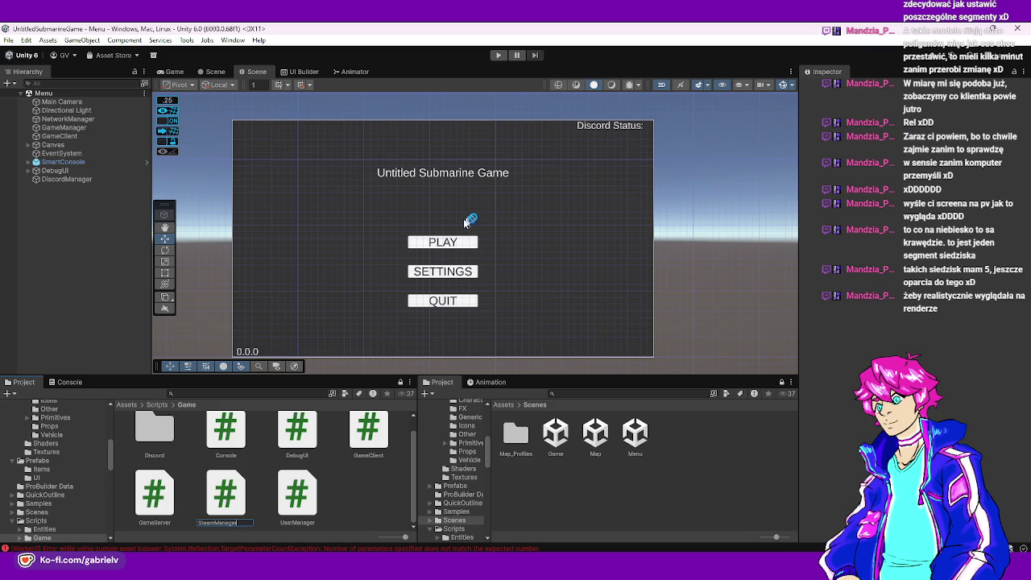
pyautogui.press('Return')
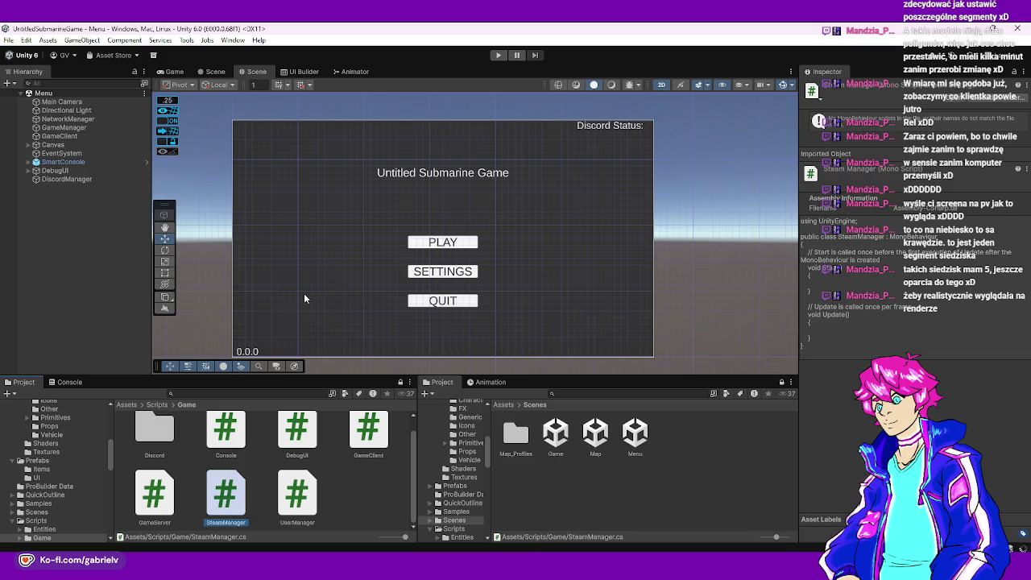
# - Select GameClient, dismiss the error popup, and select the SteamManager script asset
pyautogui.click(72, 139)
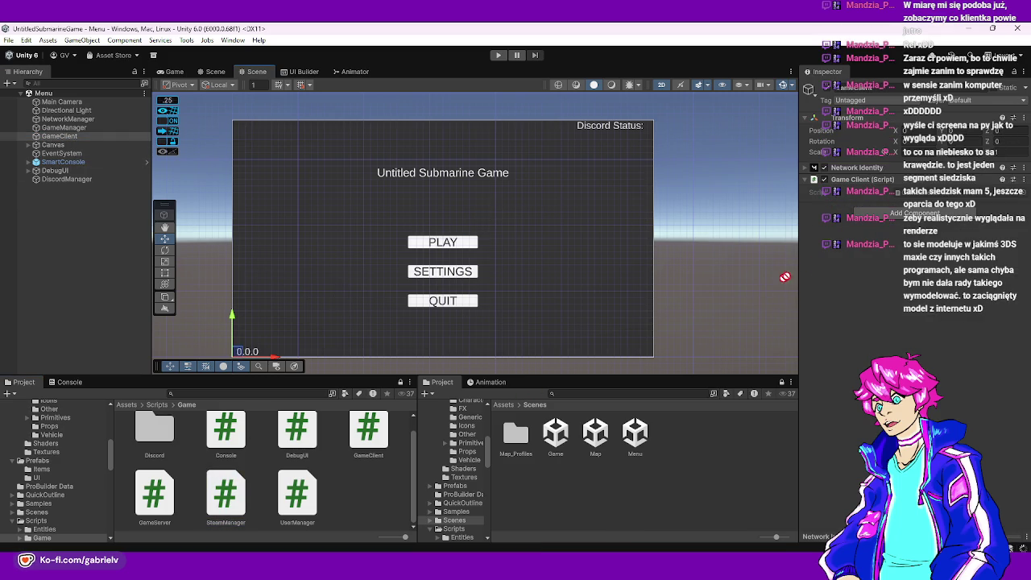
pyautogui.click(600, 316)
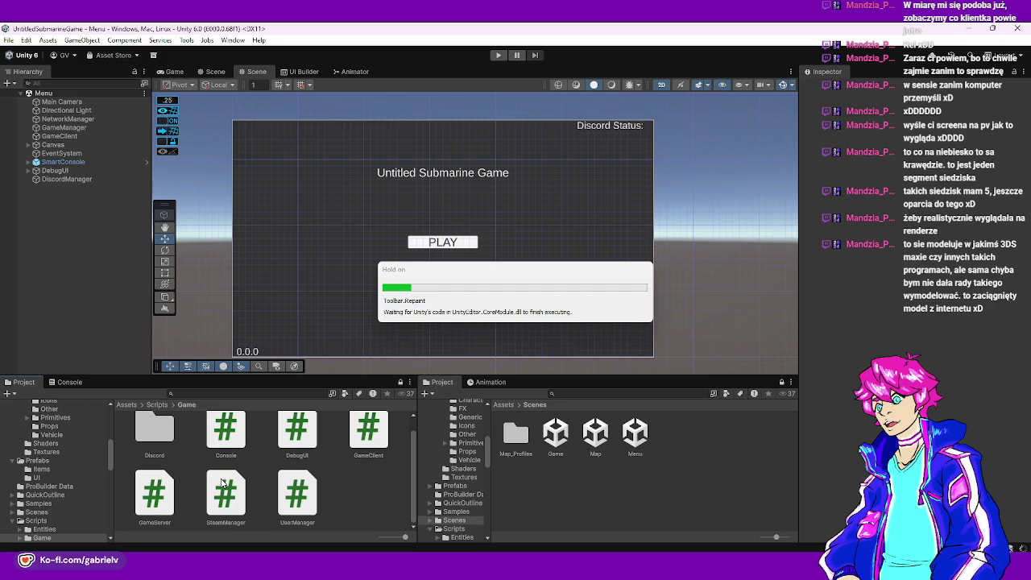
pyautogui.click(223, 482)
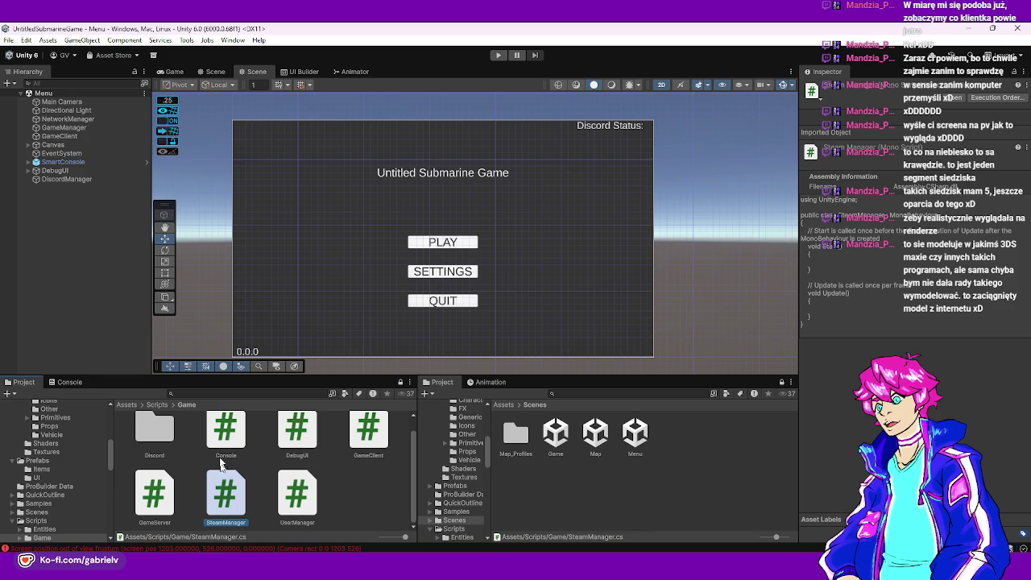
# - Clear the logged errors in the Console and return to the Project view
pyautogui.click(70, 381)
pyautogui.click(15, 394)
pyautogui.click(18, 383)
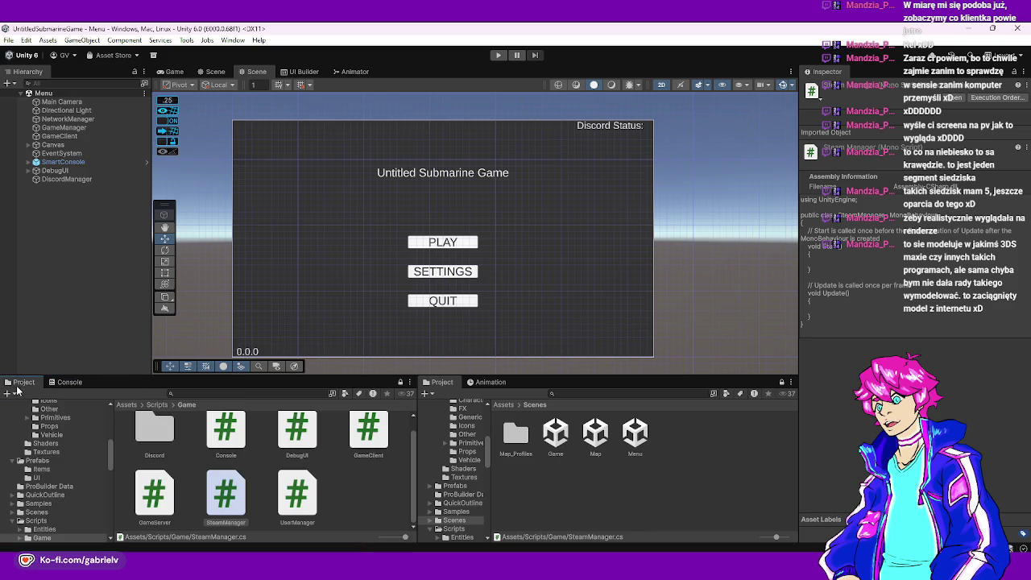
# - Select GameClient and open its Steam Manager component's script in Rider
pyautogui.click(81, 179)
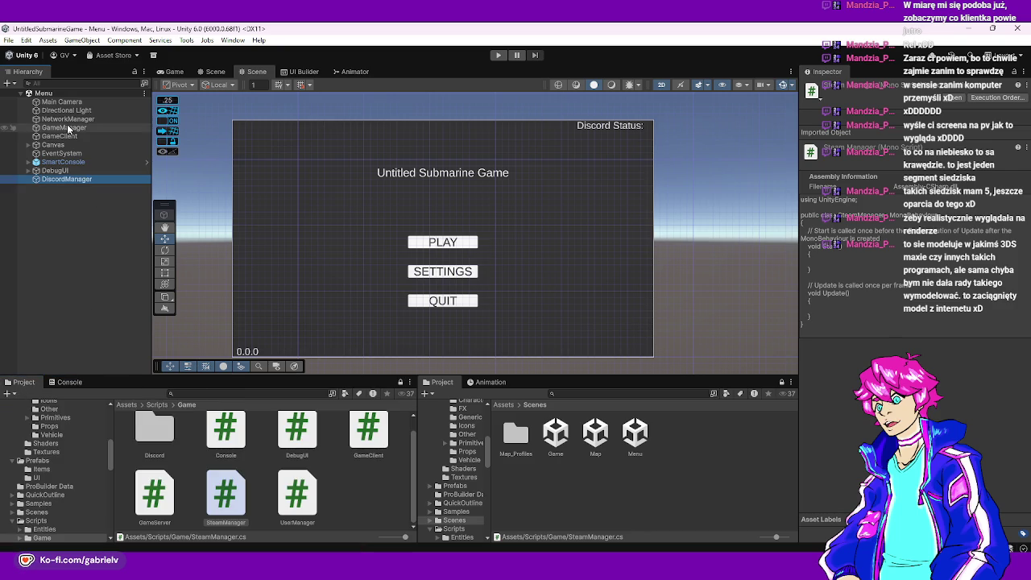
pyautogui.click(64, 137)
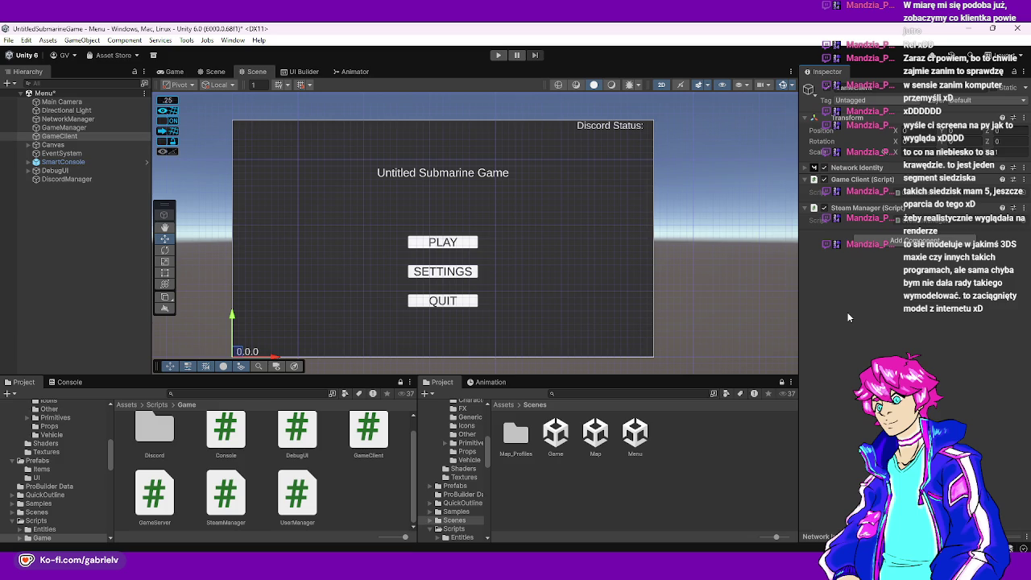
pyautogui.rightClick(873, 211)
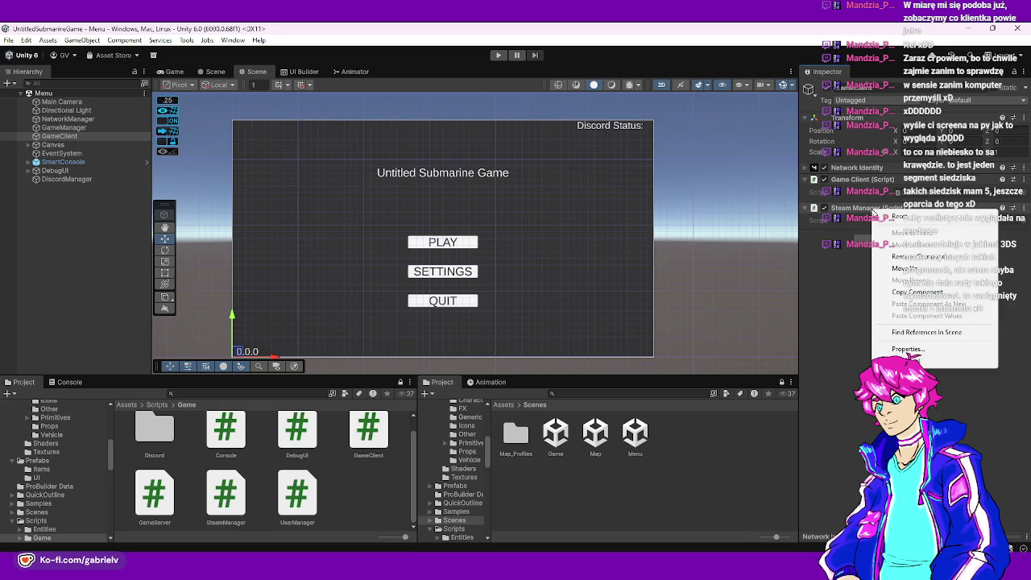
pyautogui.click(910, 361)
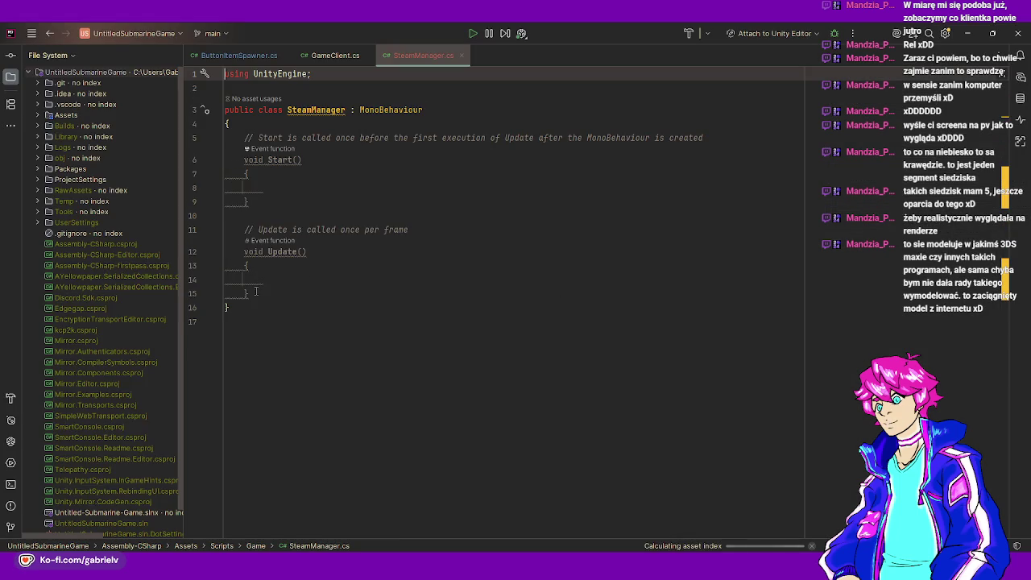
# - Delete the Start and Update methods from SteamManager.cs, discarding a half-typed enum declaration
pyautogui.moveTo(235, 158); pyautogui.dragTo(243, 138)
pyautogui.press('Delete')
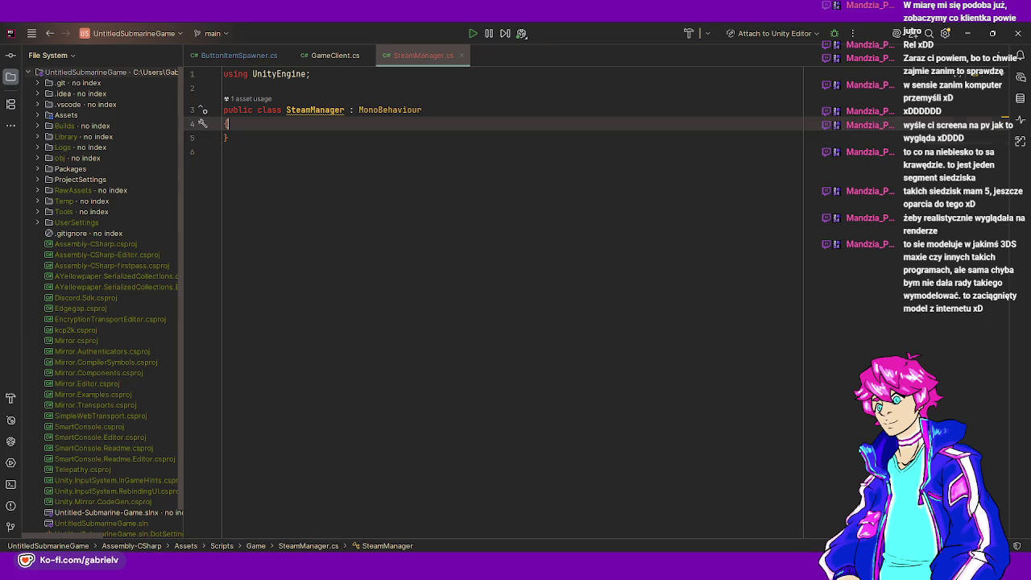
pyautogui.write('static enuim')
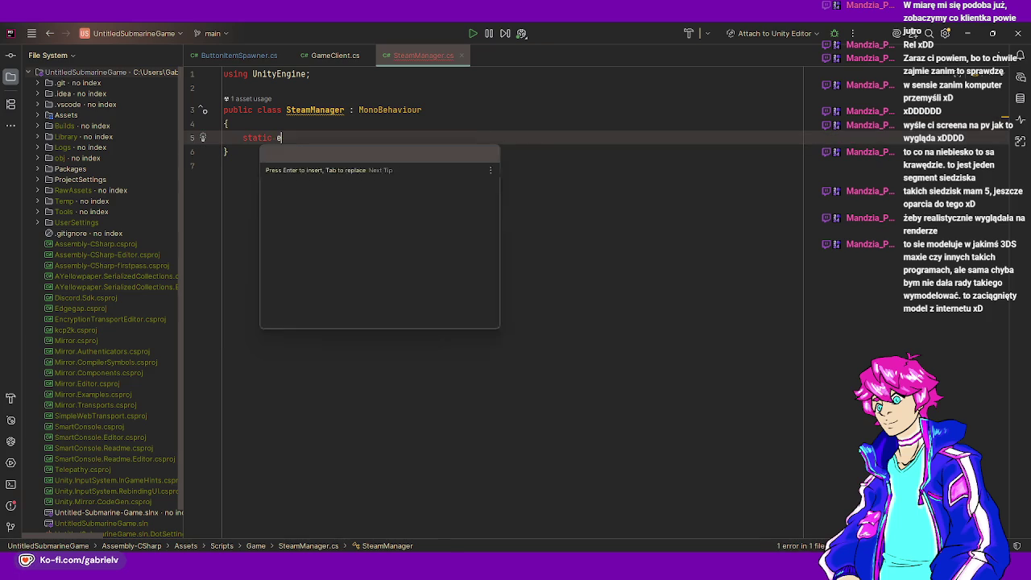
pyautogui.hotkey('ctrl', 'BackSpace')
pyautogui.hotkey('ctrl', 'BackSpace')
pyautogui.write('public')
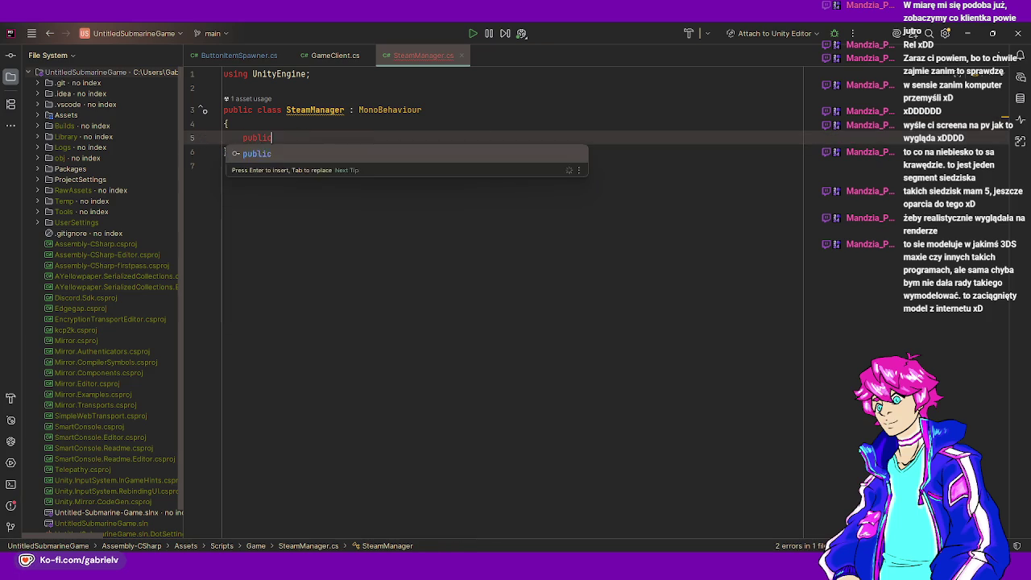
pyautogui.write(' statc enu')
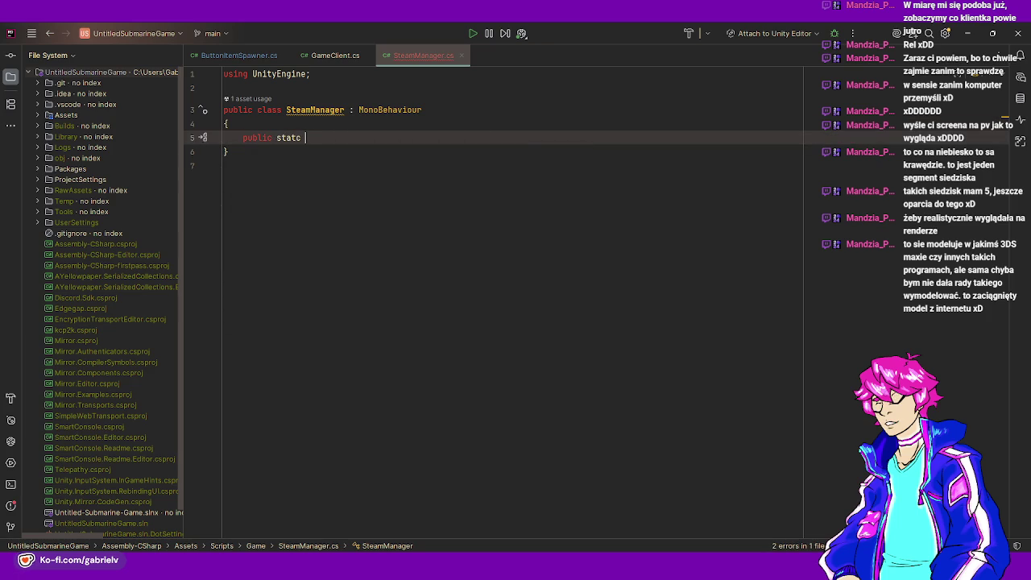
pyautogui.press('BackSpace')
pyautogui.press('BackSpace')
pyautogui.press('BackSpace')
pyautogui.write('tic enum ')
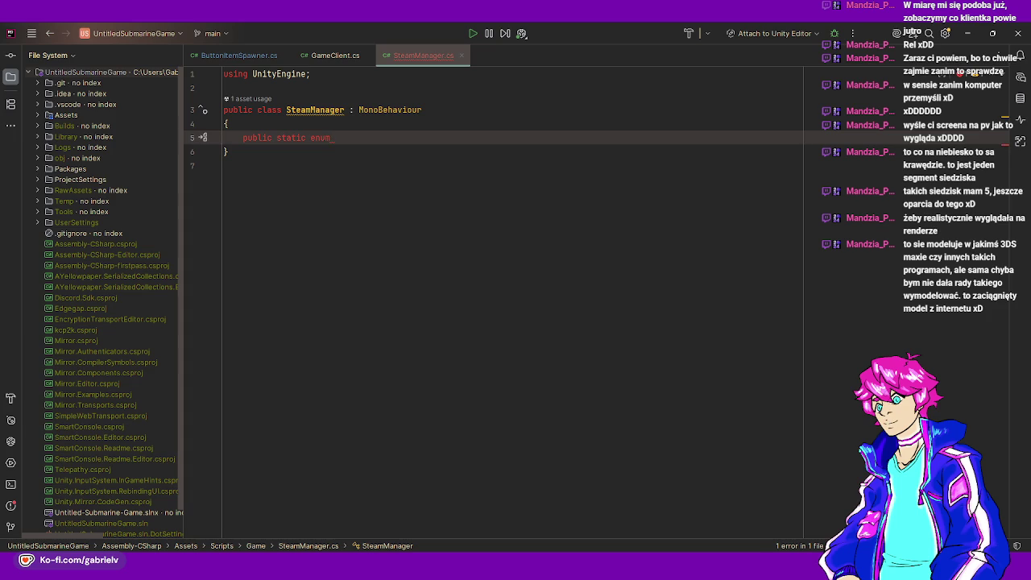
pyautogui.write('e')
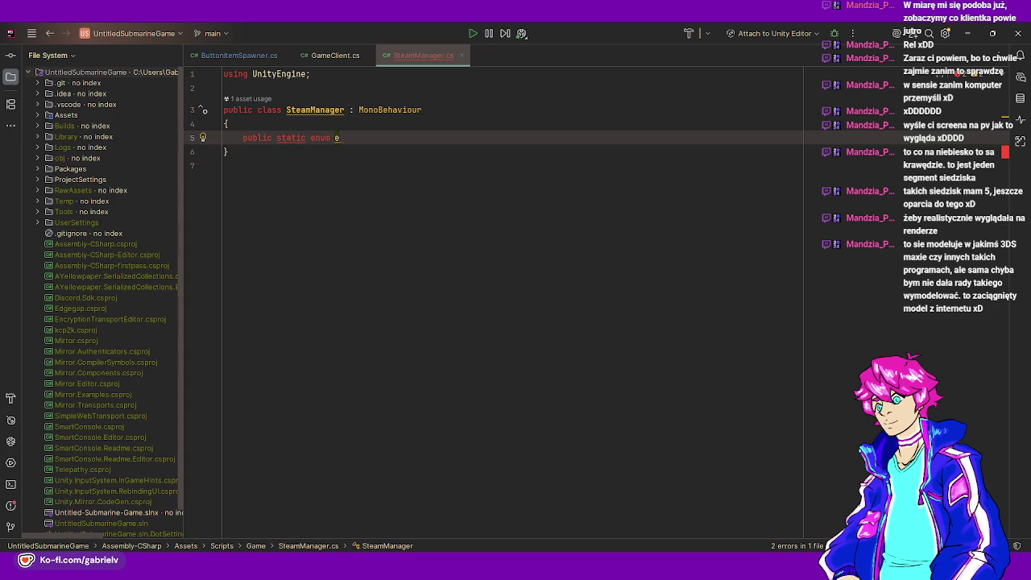
pyautogui.write('GameS')
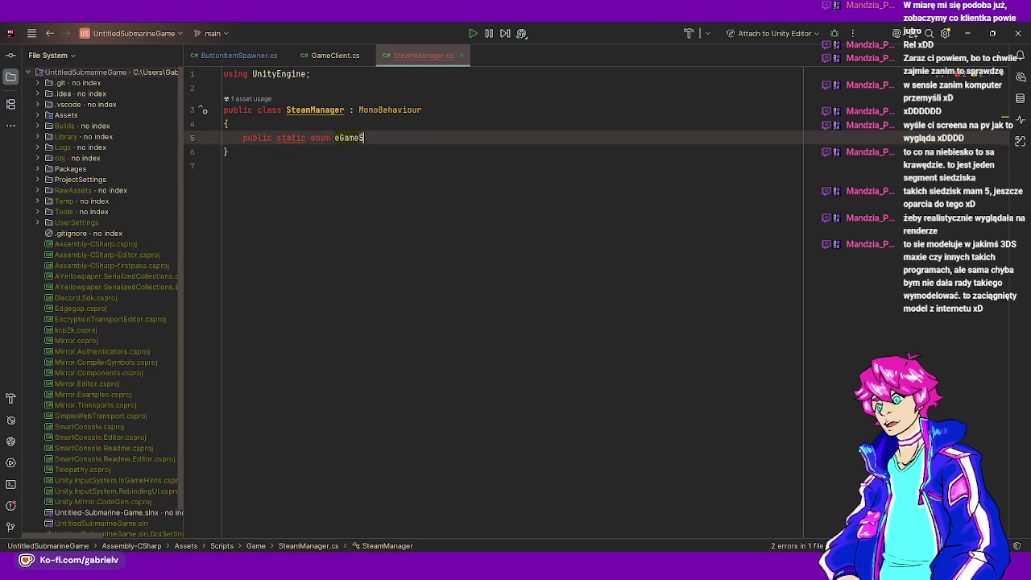
pyautogui.hotkey('ctrl', 'BackSpace')
pyautogui.hotkey('ctrl', 'BackSpace')
pyautogui.hotkey('ctrl', 'BackSpace')
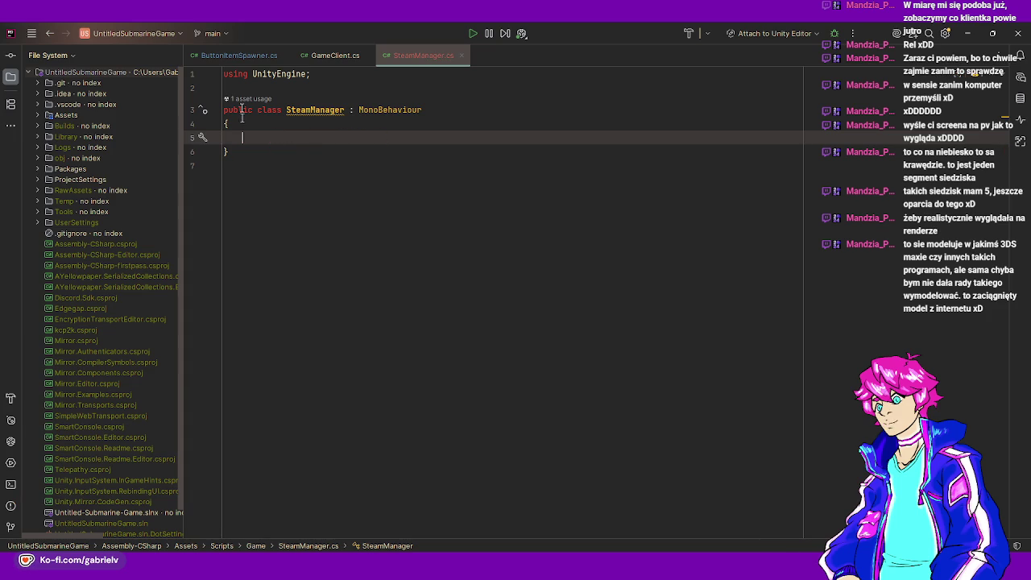
# - Leave SteamManager's class body empty and switch back to GameClient.cs
pyautogui.click(334, 53)
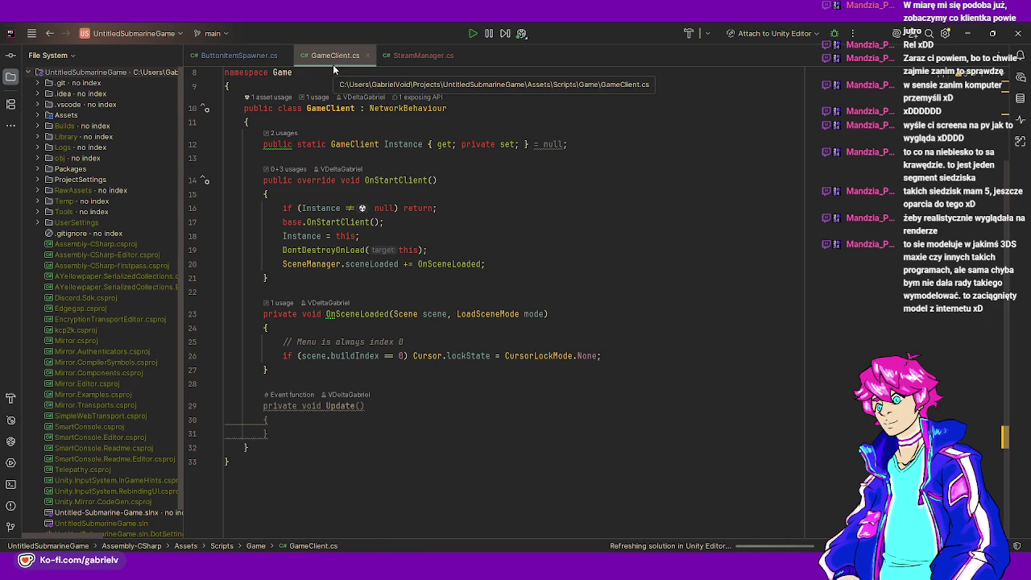
pyautogui.click(416, 57)
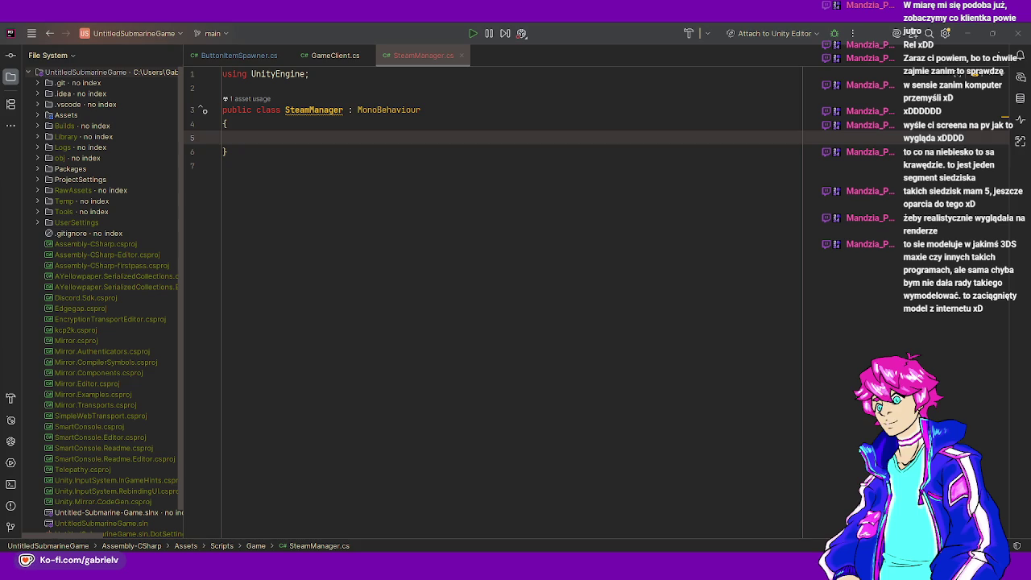
pyautogui.click(389, 134)
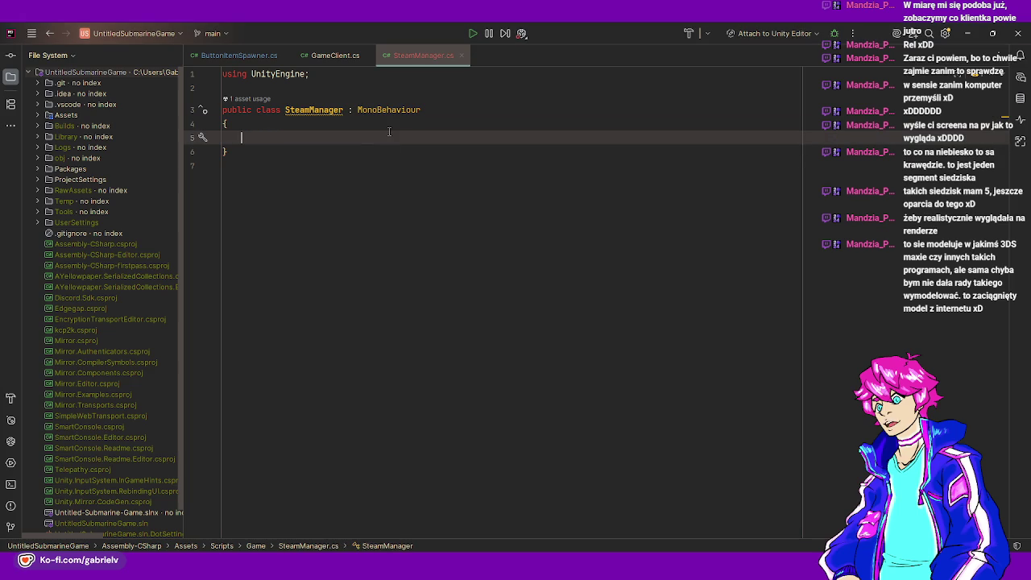
pyautogui.write('p')
pyautogui.press('BackSpace')
pyautogui.write('o')
pyautogui.press('BackSpace')
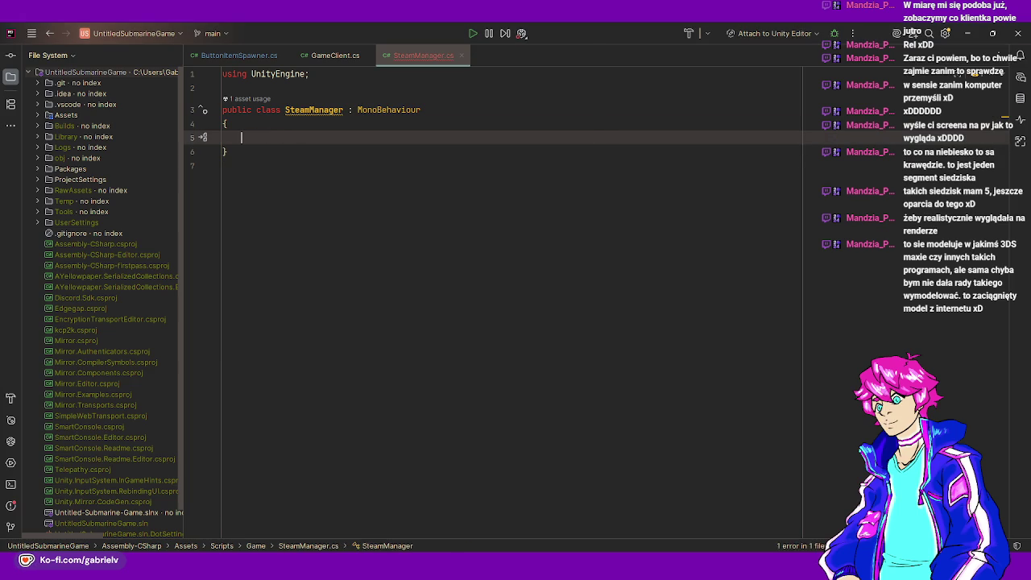
pyautogui.click(316, 55)
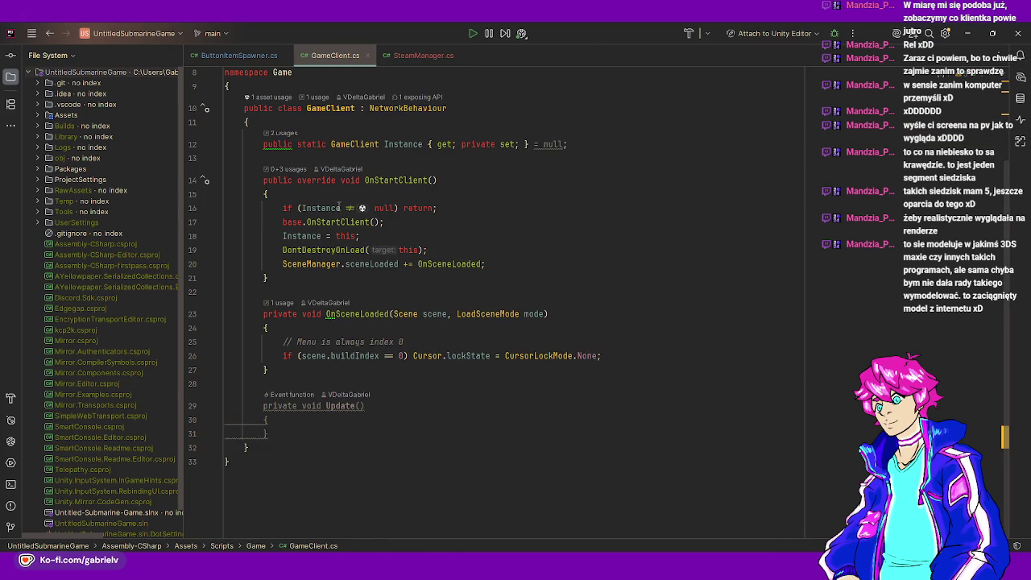
# - Add a public SteamManager Steam property with get and private set below Instance
pyautogui.click(572, 147)
pyautogui.press('Return')
pyautogui.press('Return')
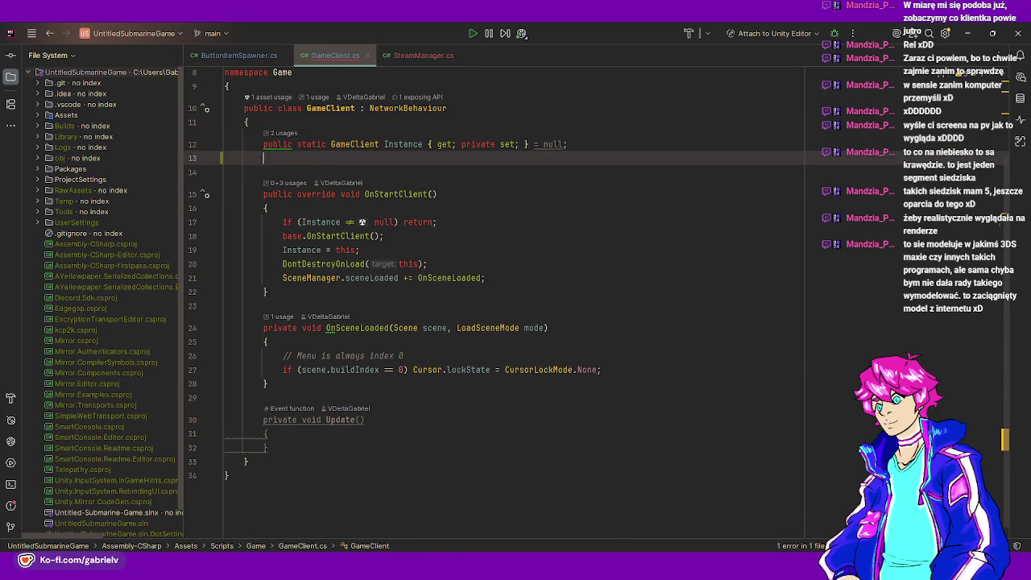
pyautogui.write('public S')
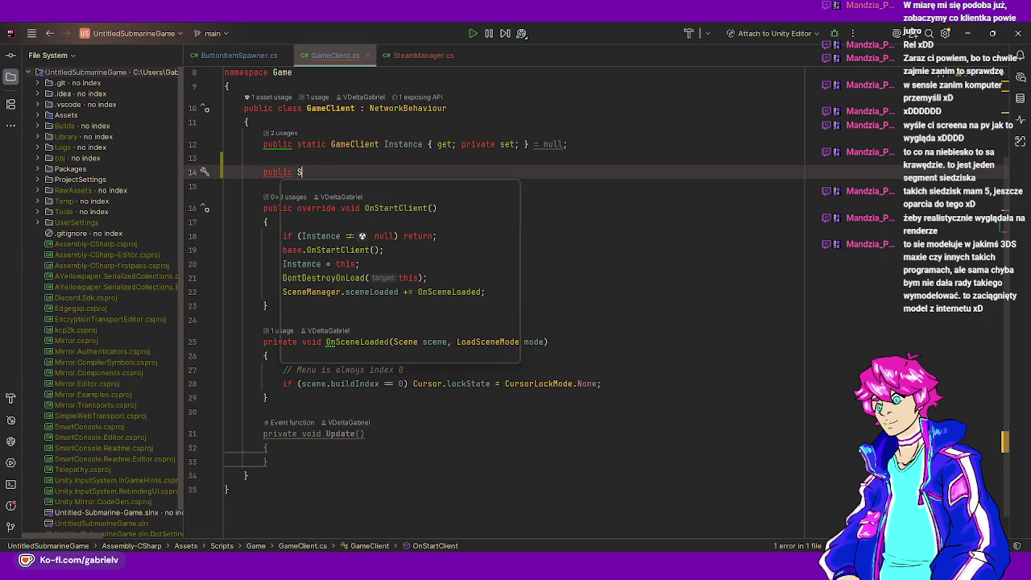
pyautogui.write('teamMa')
pyautogui.press('Return')
pyautogui.write('Steam ')
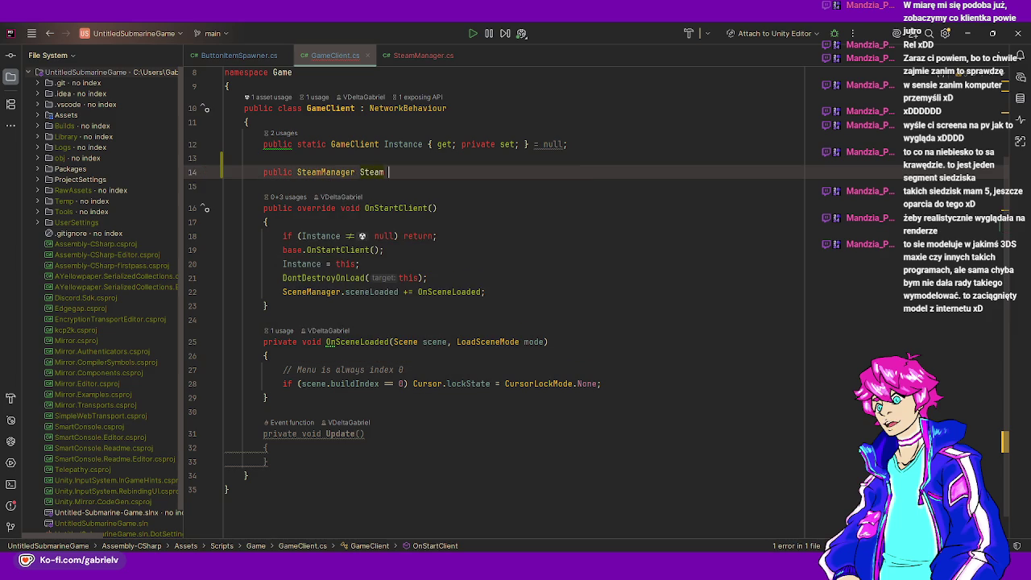
pyautogui.write('{ get; pri')
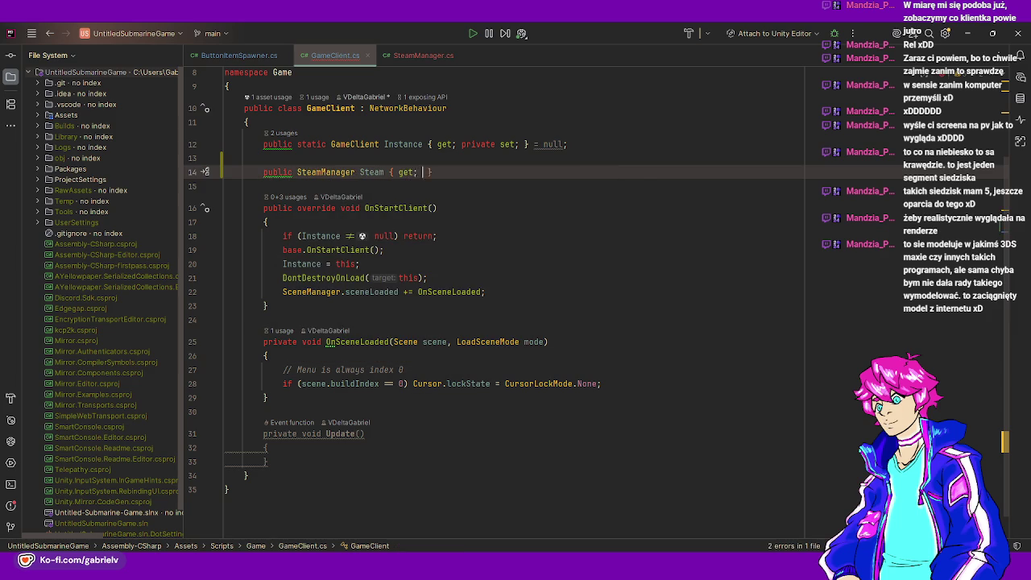
pyautogui.press('Tab')
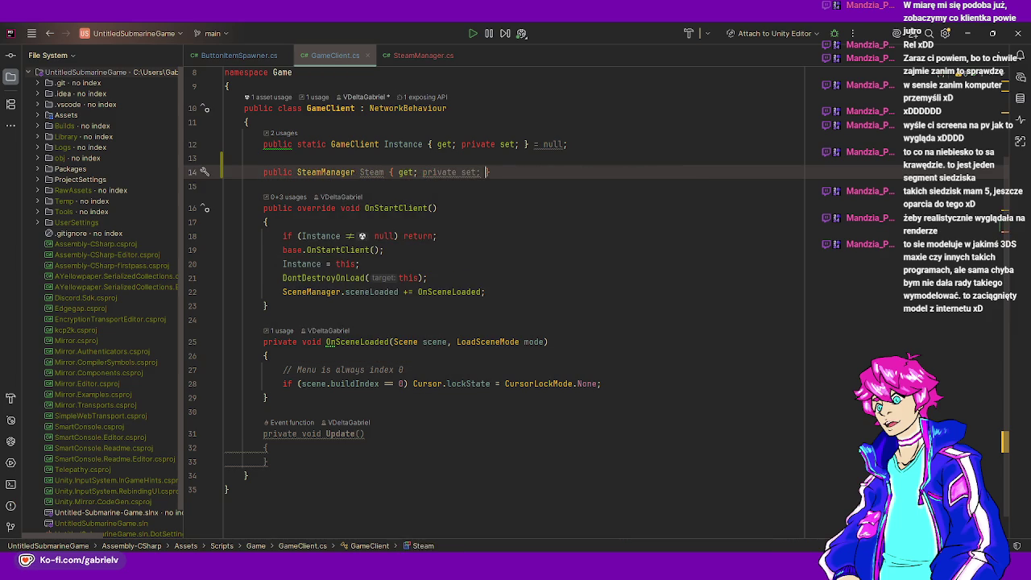
# - Change DontDestroyOnLoad(this) to DontDestroyOnLoad(gameObject) in OnStartClient
pyautogui.click(437, 208)
pyautogui.click(384, 241)
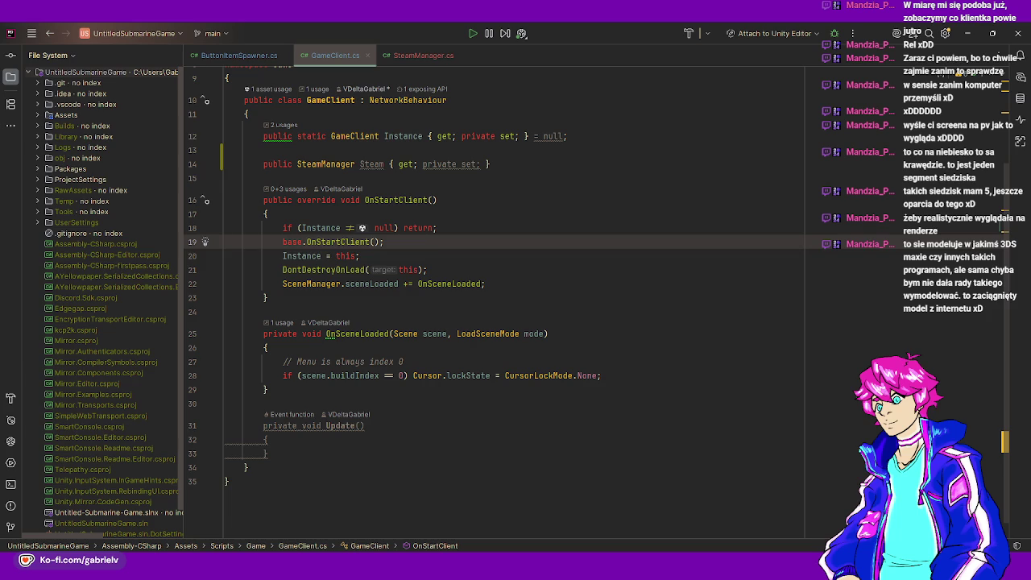
pyautogui.press('Down')
pyautogui.press('Down')
pyautogui.press('Down')
pyautogui.press('Up')
pyautogui.press('Left')
pyautogui.press('Left')
pyautogui.press('Left')
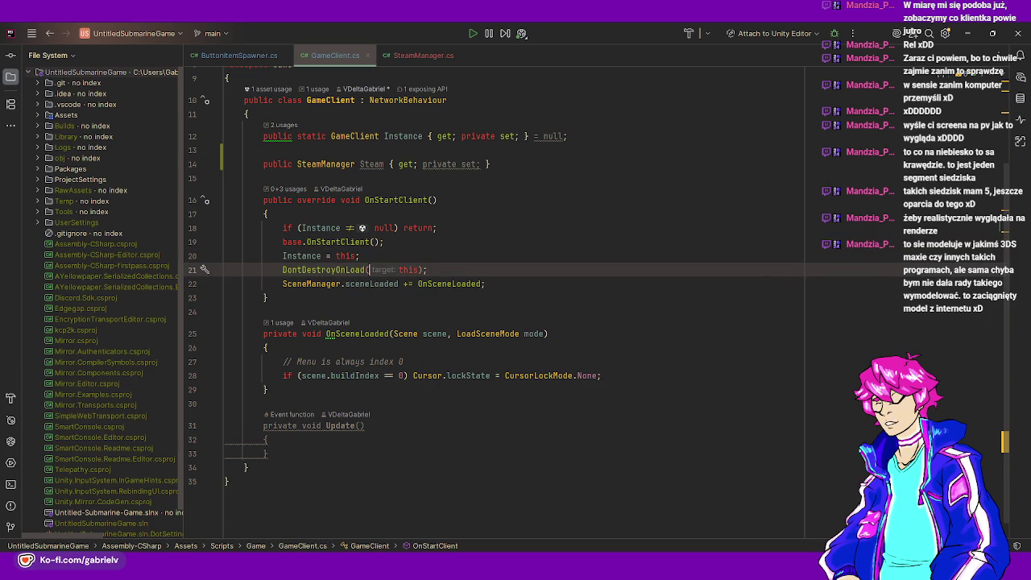
pyautogui.click(520, 283)
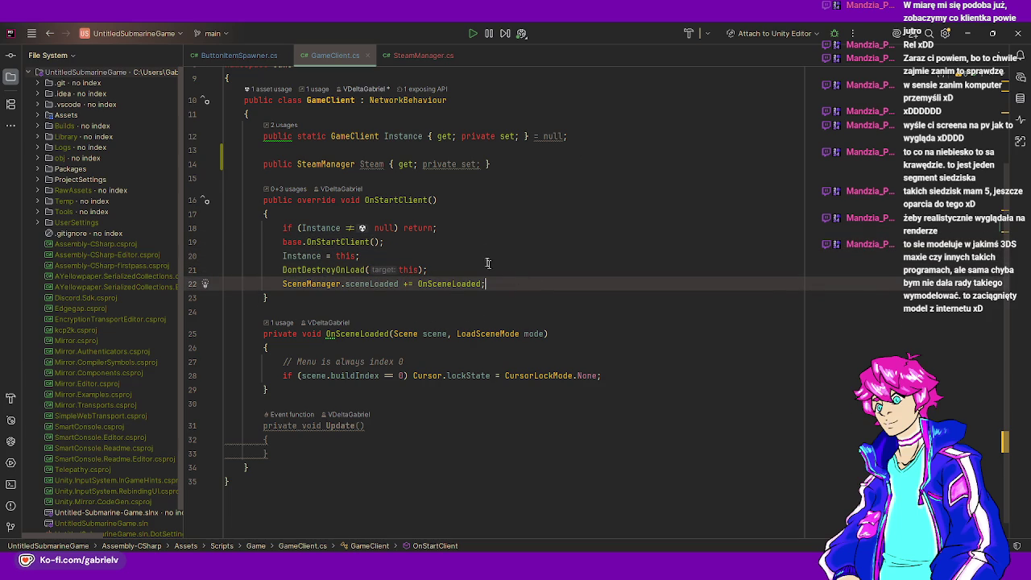
pyautogui.press('Return')
pyautogui.press('Return')
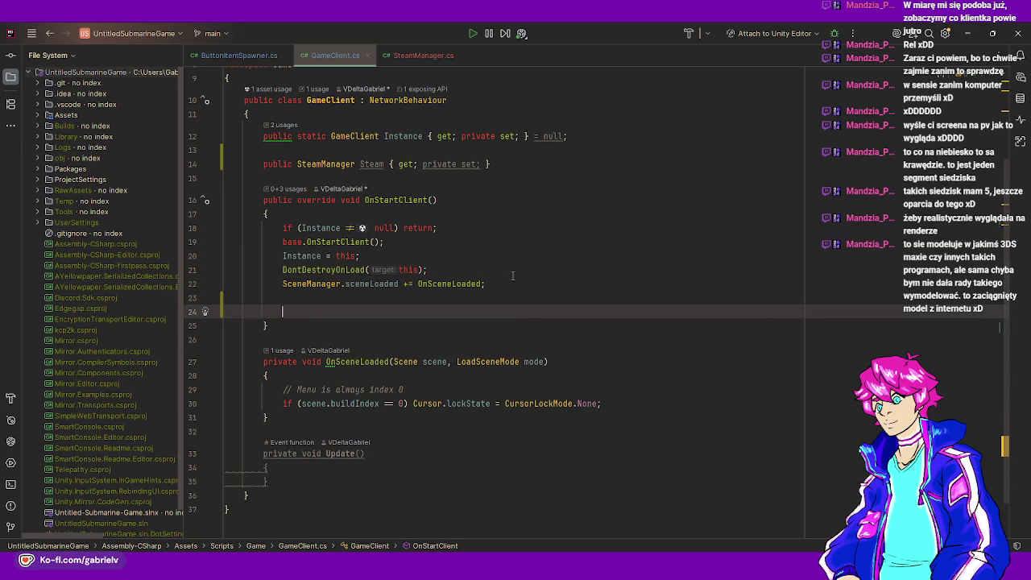
pyautogui.doubleClick(410, 271)
pyautogui.write('game')
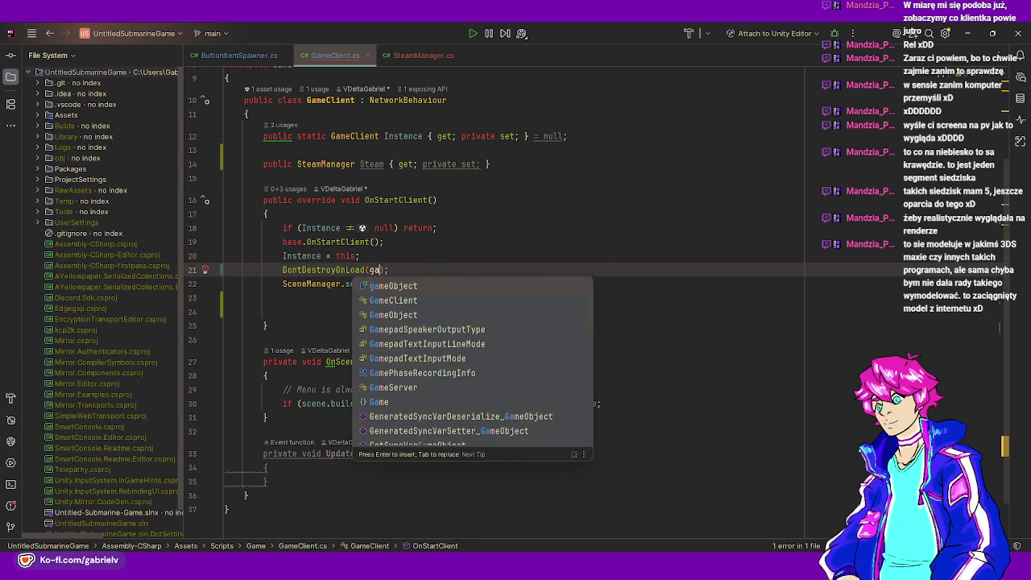
pyautogui.press('Return')
pyautogui.press('Down')
pyautogui.press('Down')
pyautogui.press('Down')
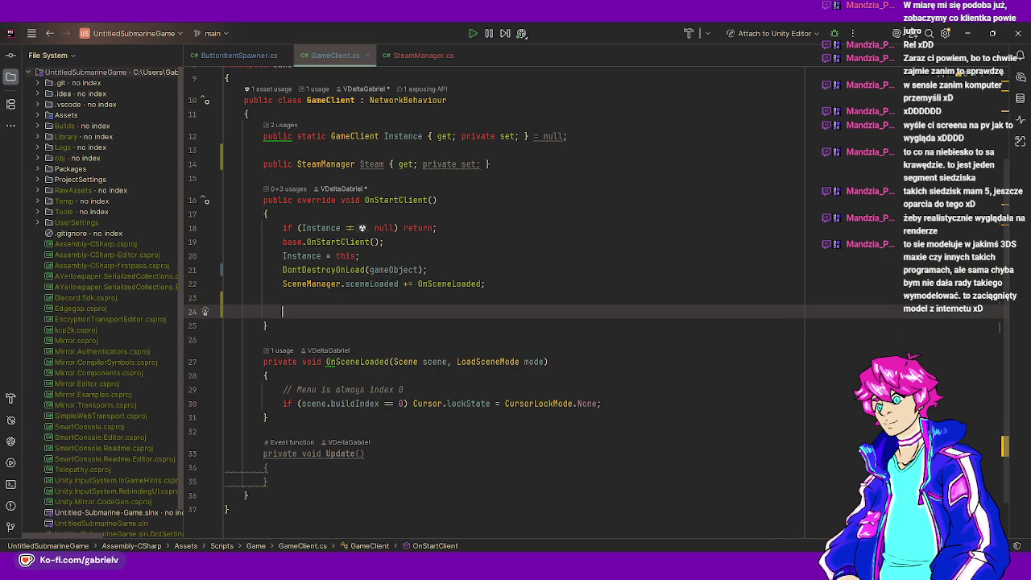
# - Assign Steam = GetComponent<SteamManager>() at the end of OnStartClient
pyautogui.write('Steam = Get')
pyautogui.press('Down')
pyautogui.press('Return')
pyautogui.write('SteamManager')
pyautogui.hotkey('ctrl', 'shift', 'Return')
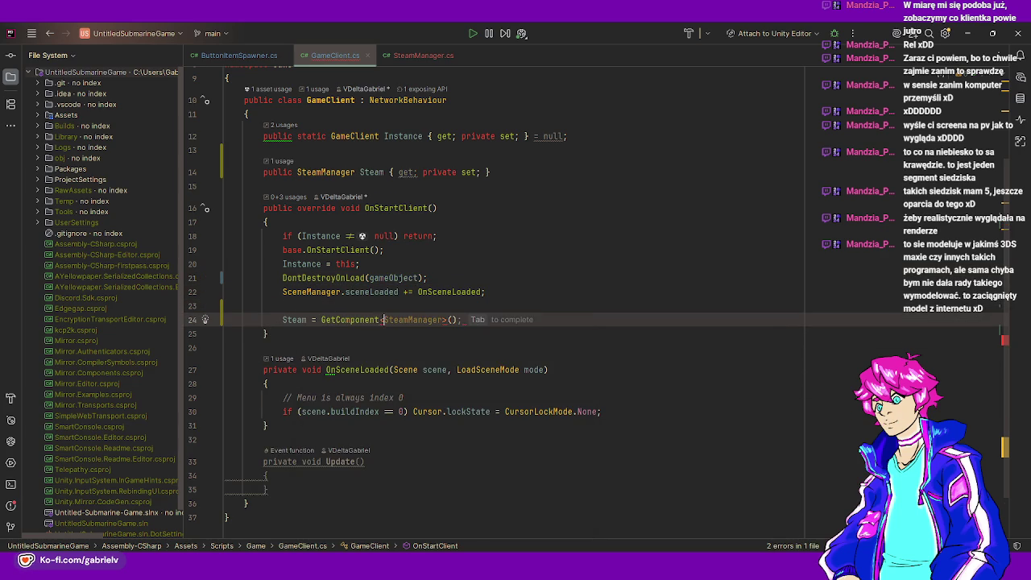
pyautogui.click(226, 333)
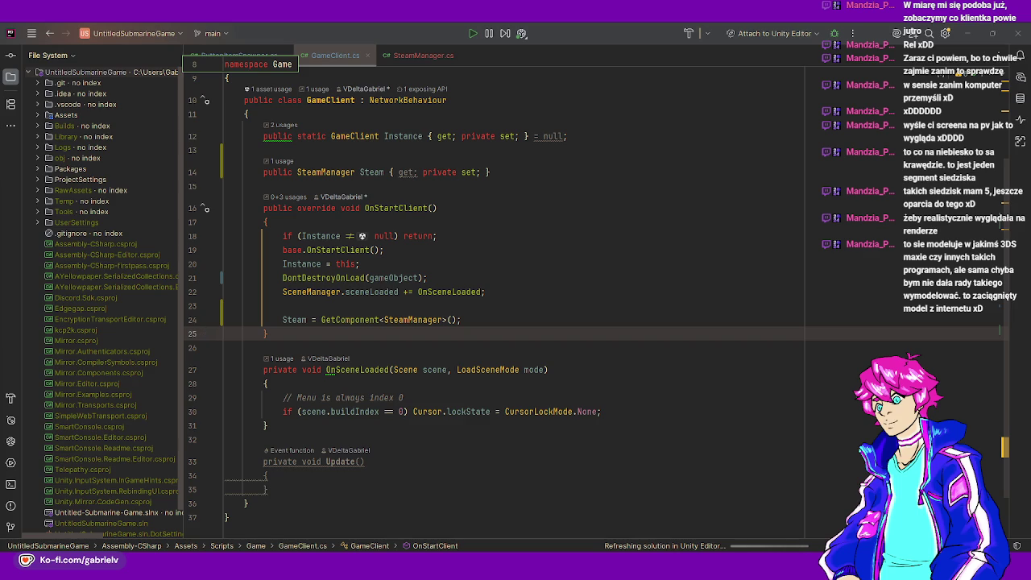
pyautogui.click(322, 172)
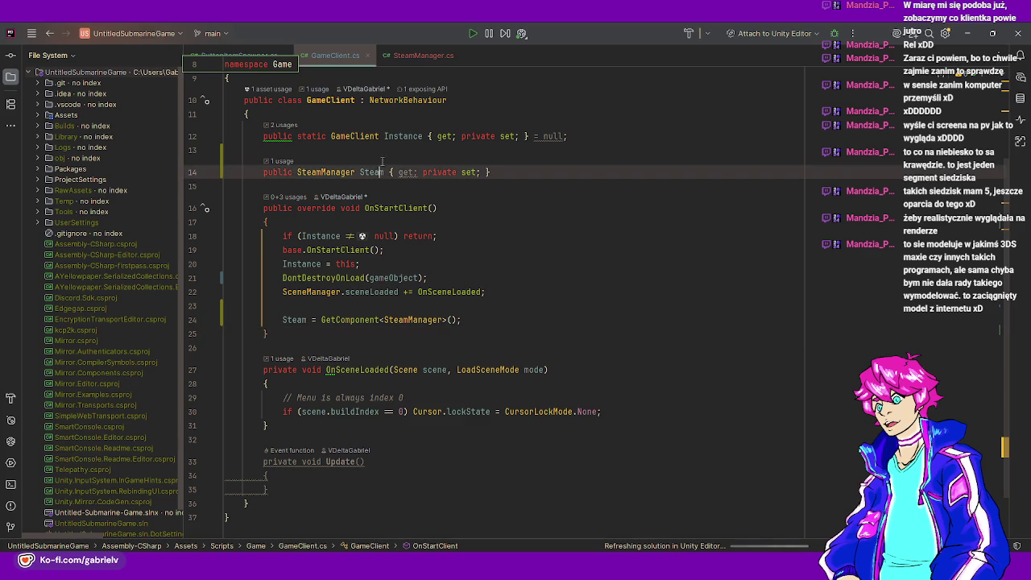
# - Start a public void UpdatePresence() method in SteamManager.cs
pyautogui.click(409, 55)
pyautogui.write('p')
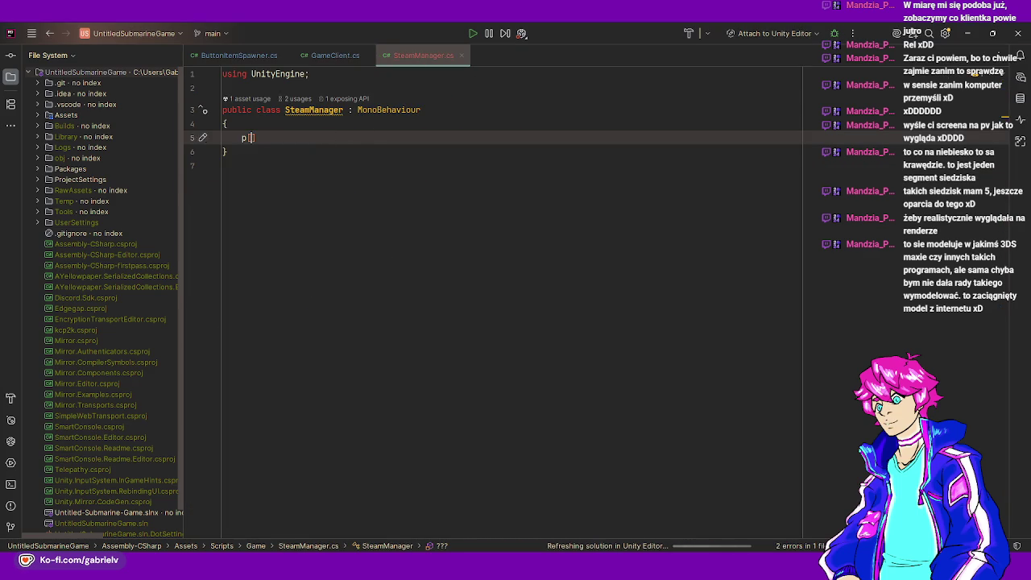
pyautogui.write('ublic void Set')
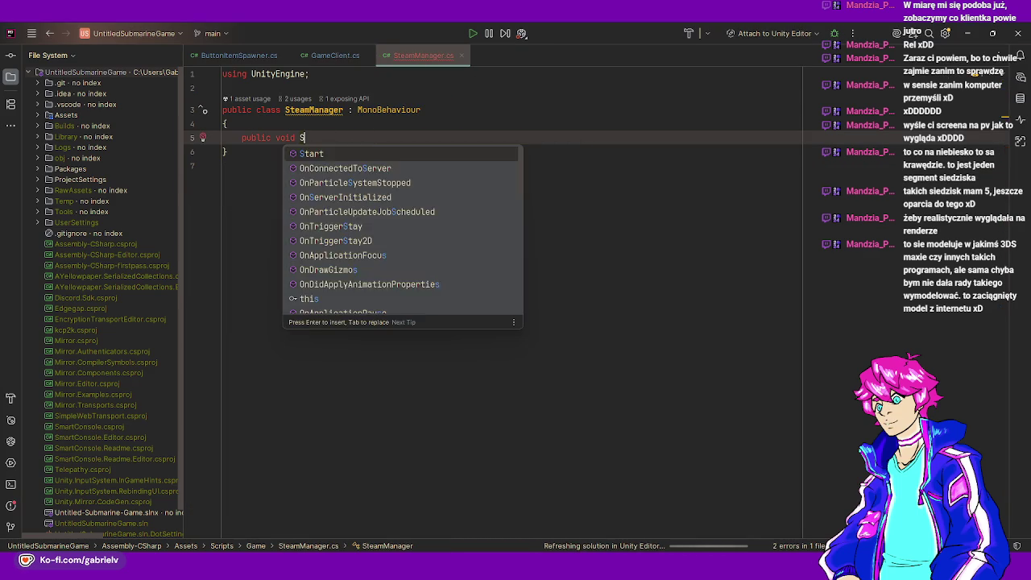
pyautogui.press('BackSpace')
pyautogui.press('BackSpace')
pyautogui.press('BackSpace')
pyautogui.write('Update')
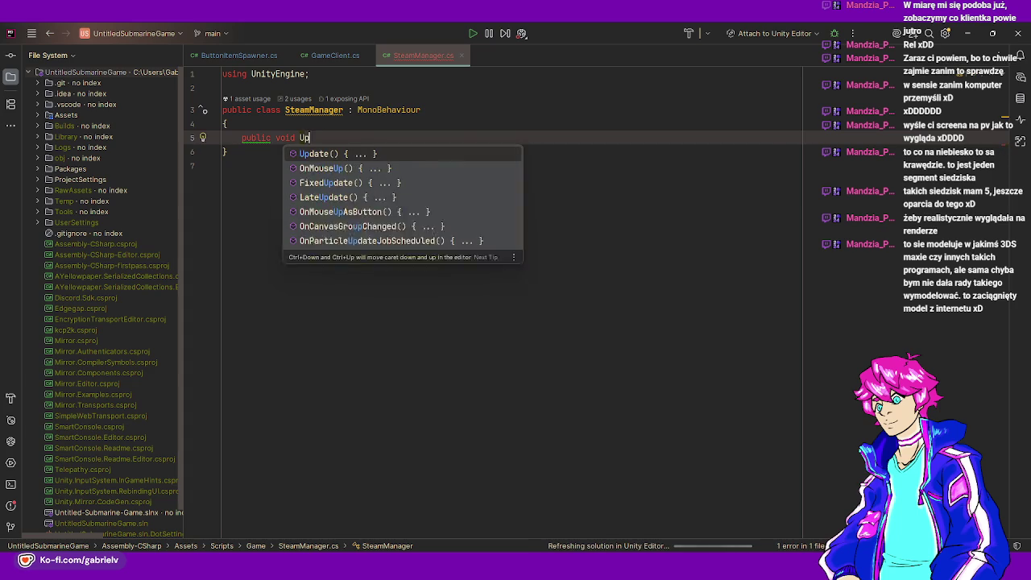
pyautogui.press('Escape')
pyautogui.write('Presence')
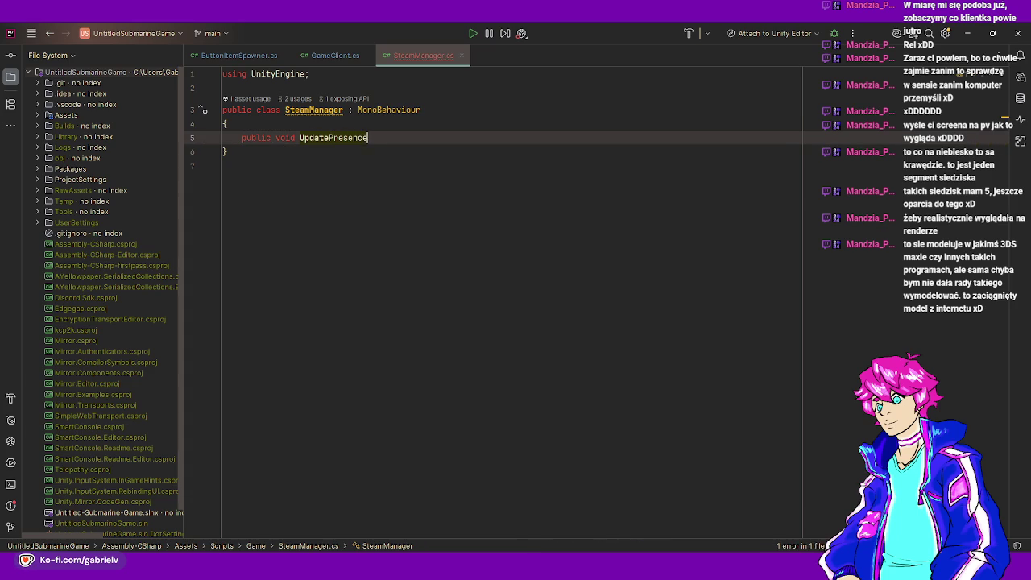
pyautogui.write('(){')
pyautogui.press('Return')
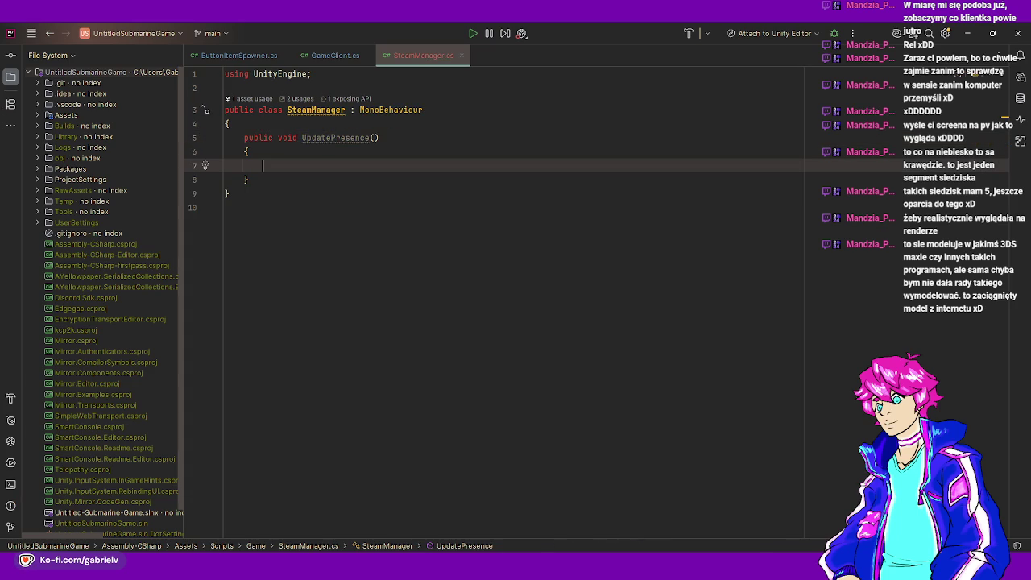
# - Call SteamFriends.SetRichPresence with "steam_display" in UpdatePresence, importing Steamworks
pyautogui.click(364, 167)
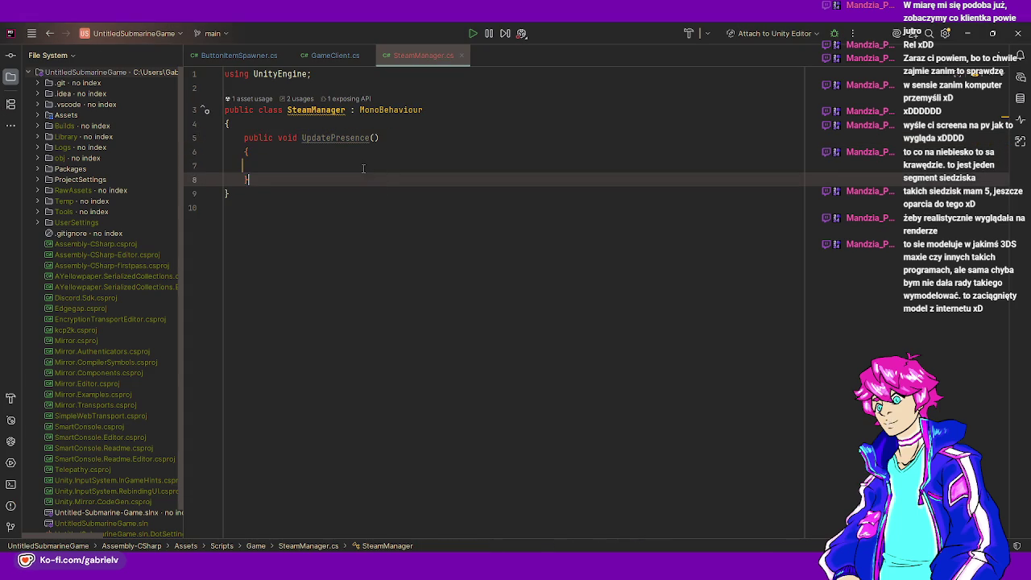
pyautogui.write('SteamFriends')
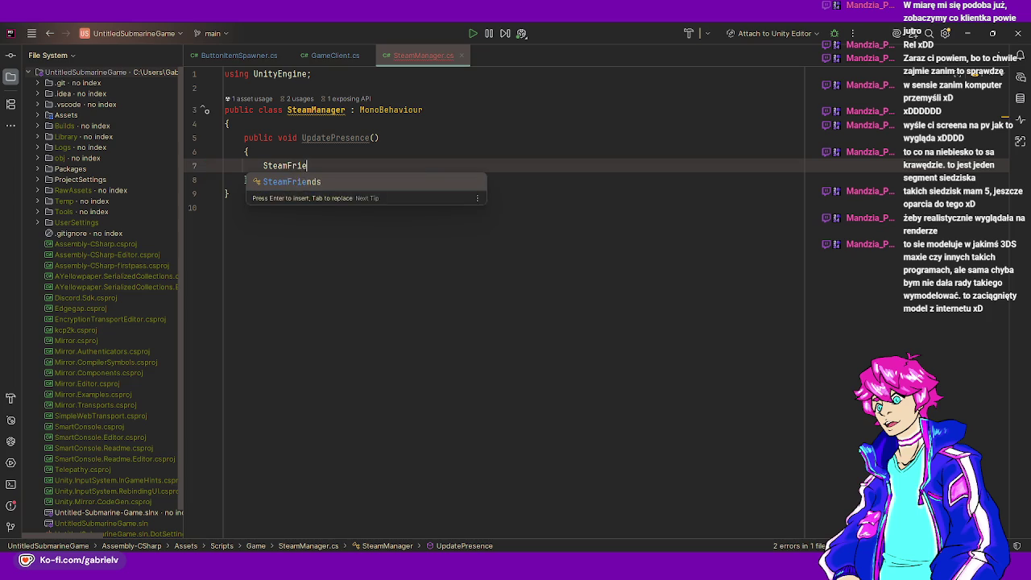
pyautogui.hotkey('alt', 'Return')
pyautogui.write('.')
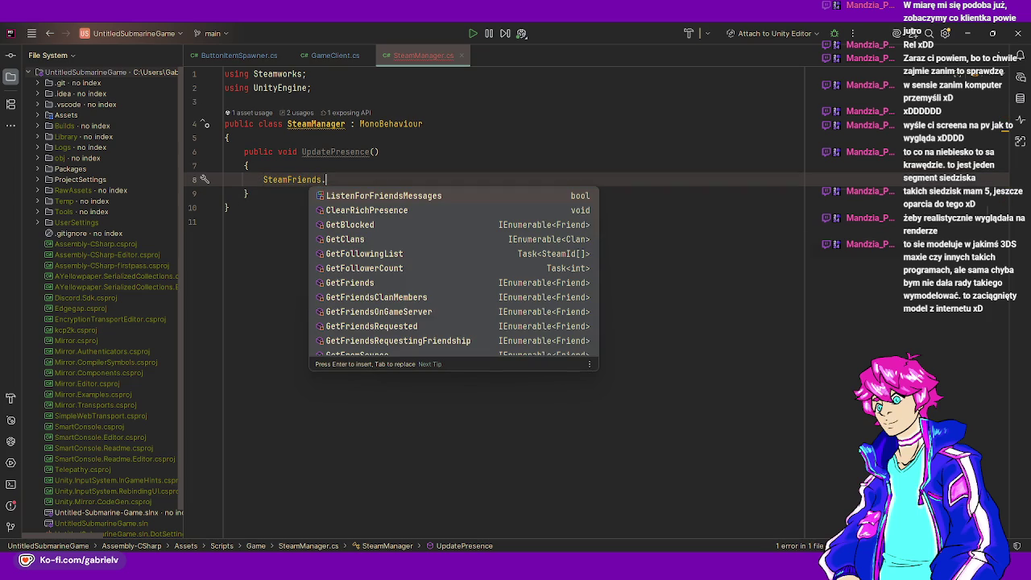
pyautogui.write('SetR')
pyautogui.press('Return')
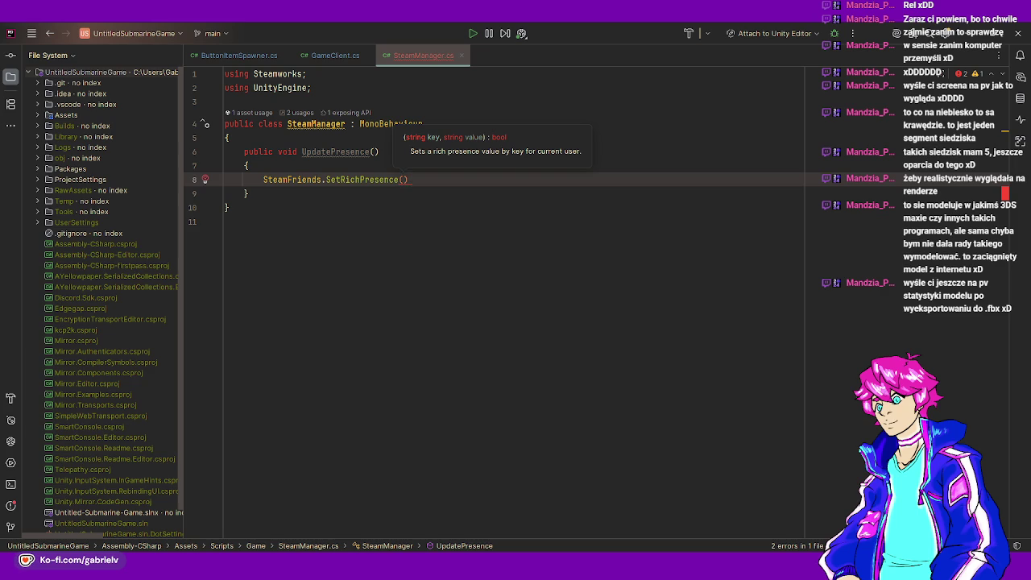
pyautogui.write('steam_dis')
pyautogui.write('play", "')
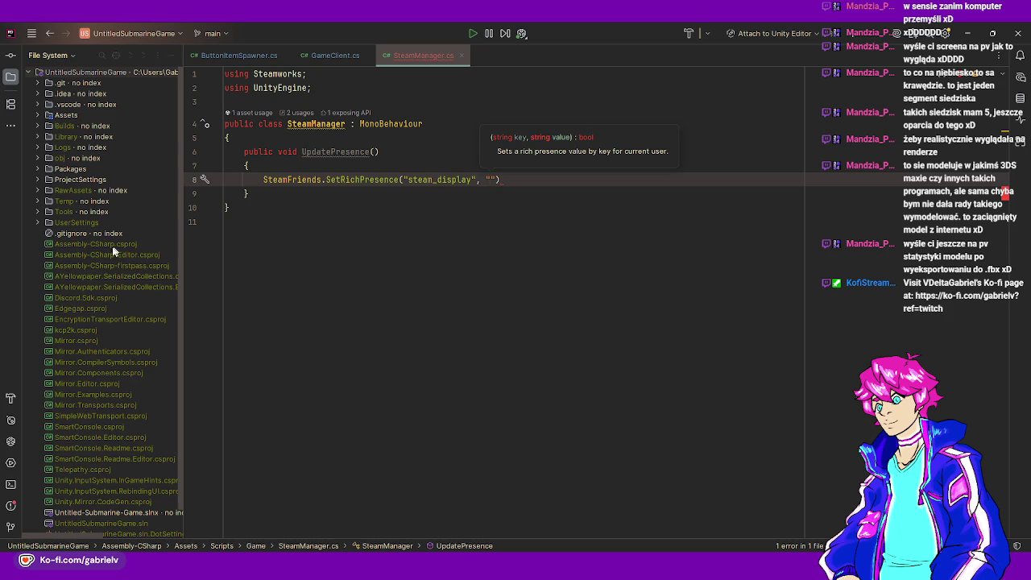
# - Pass "#Status_MainMenu" as the rich presence value and end the statement with a semicolon
pyautogui.hotkey('alt', 'Tab')
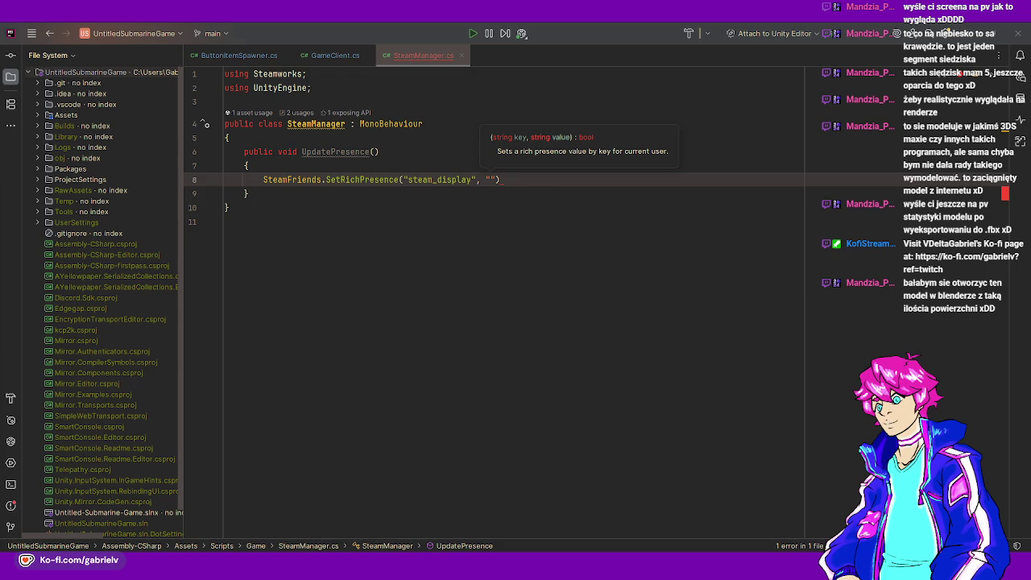
pyautogui.press('Escape')
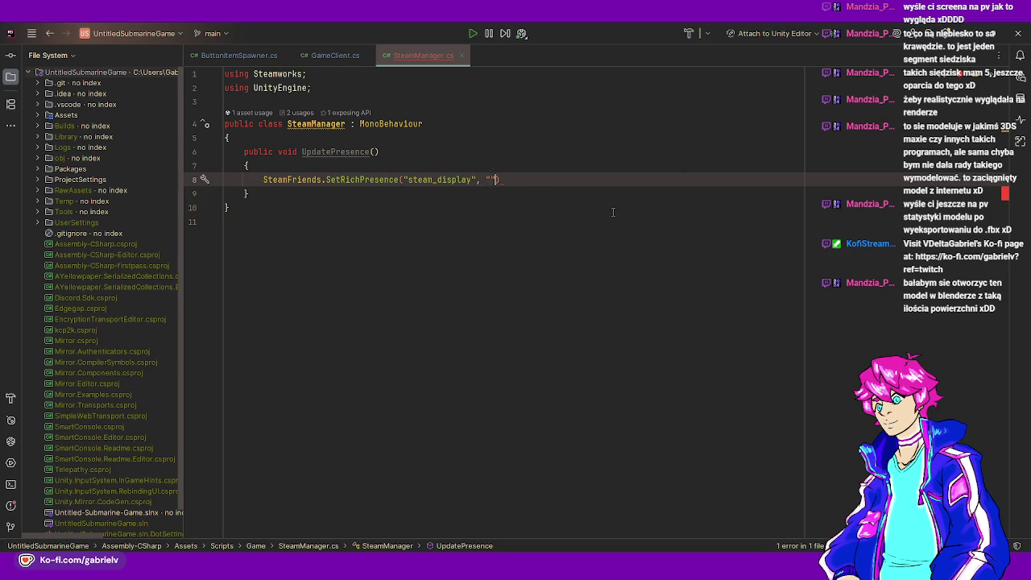
pyautogui.write('#Status')
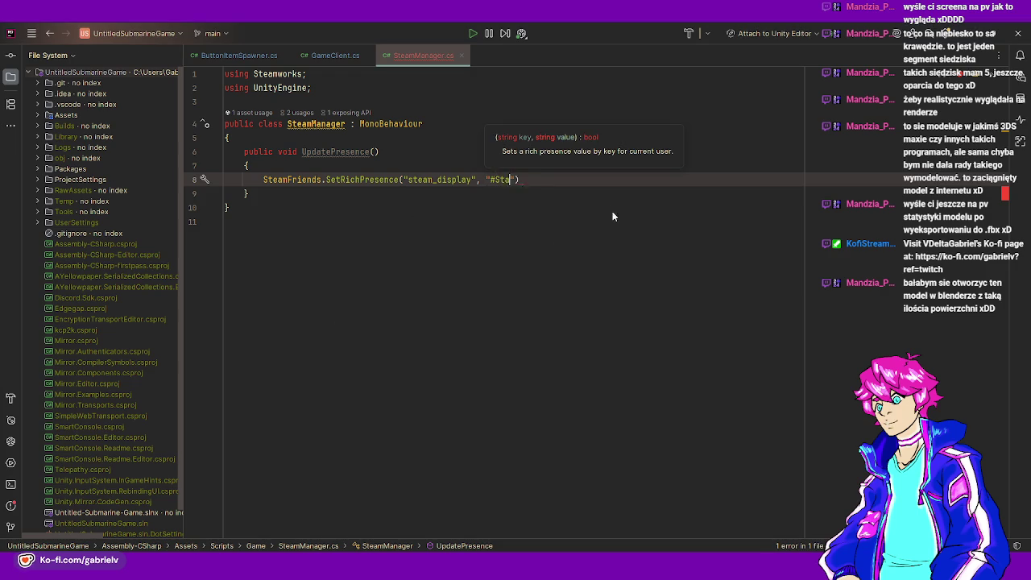
pyautogui.write('_MainMenu");')
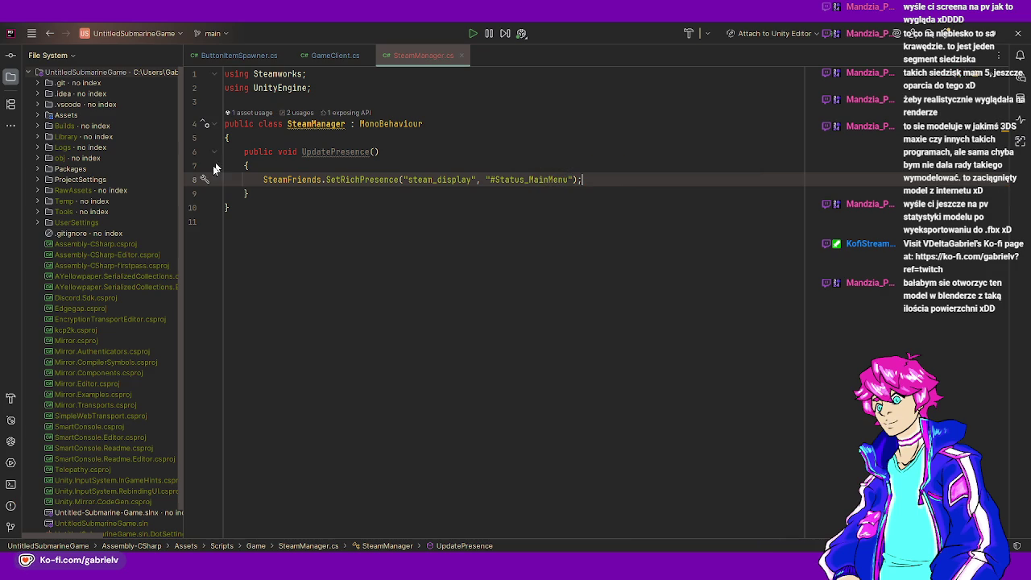
pyautogui.click(354, 57)
# - Declare 'public enum eState { }' above the Instance property in GameClient.cs
pyautogui.scroll(3, 364, 206)
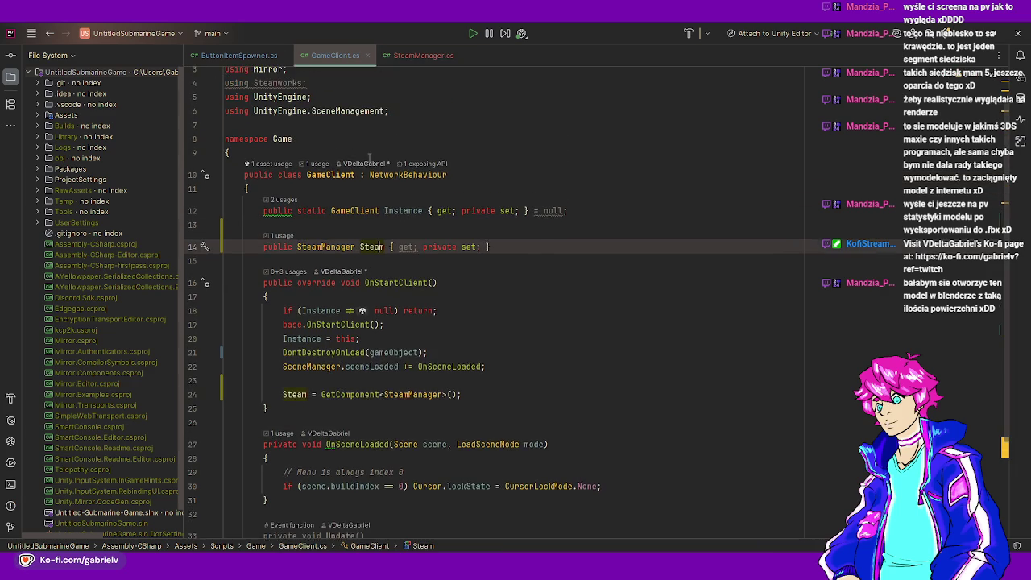
pyautogui.click(363, 206)
pyautogui.hotkey('ctrl', 'alt', 'Return')
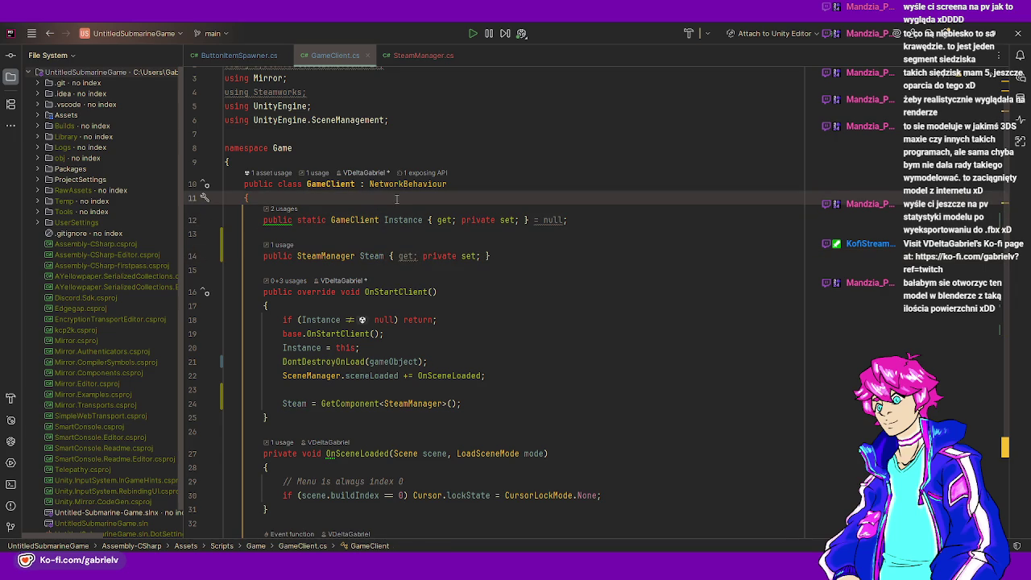
pyautogui.hotkey('ctrl', 'alt', 'Return')
pyautogui.write('pu')
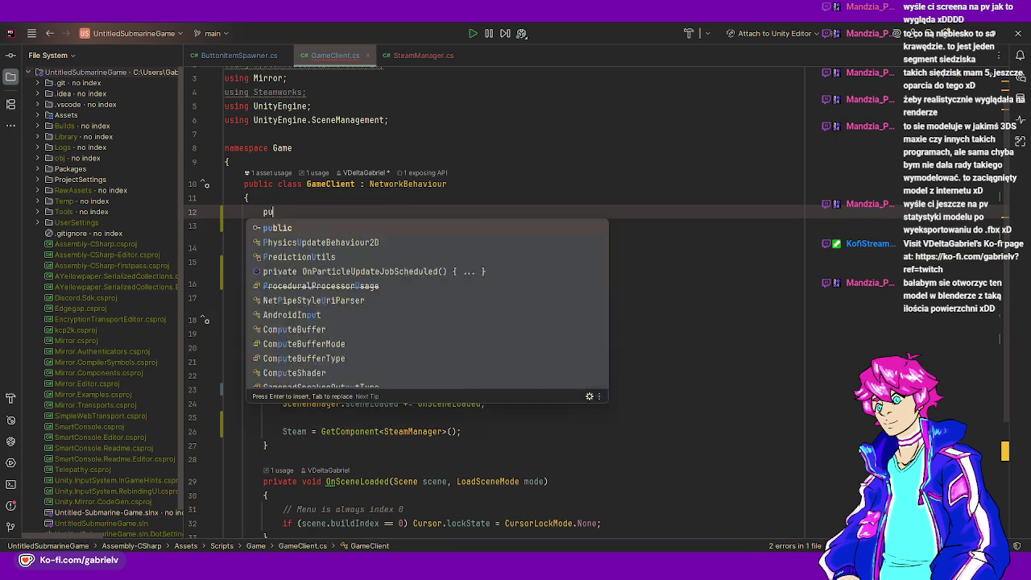
pyautogui.write('blic enum e')
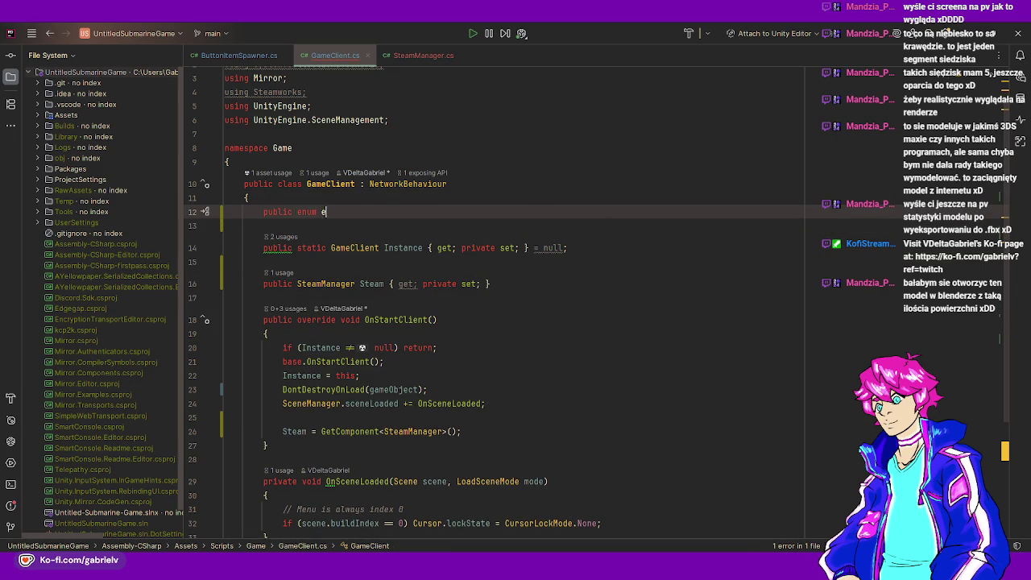
pyautogui.write('Sta')
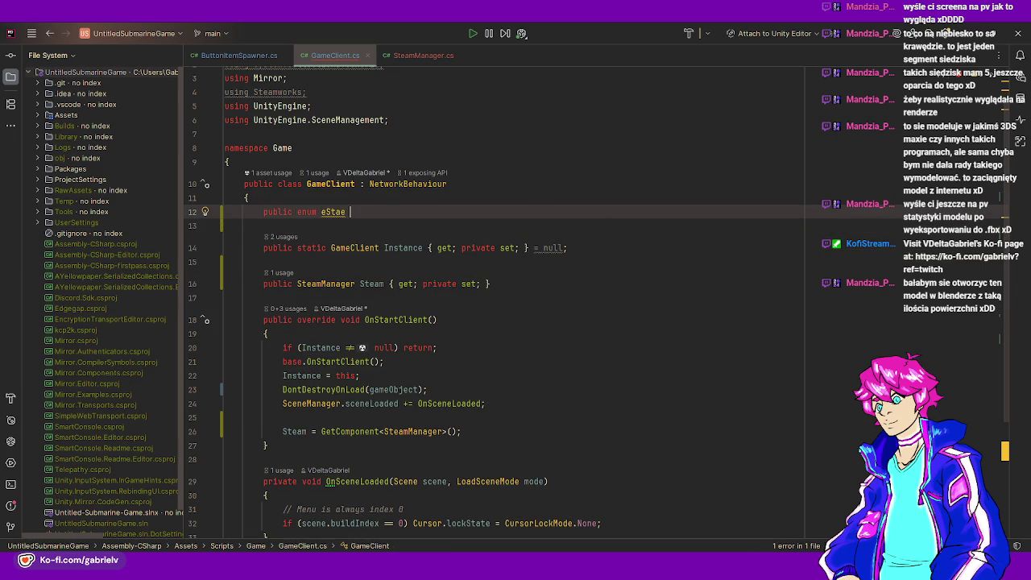
pyautogui.write('te {')
pyautogui.press('Return')
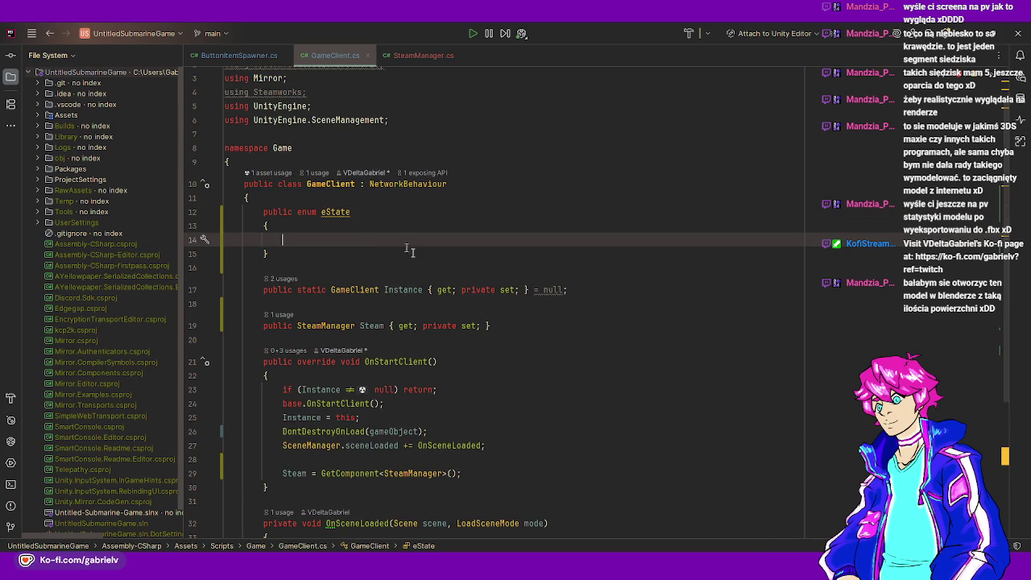
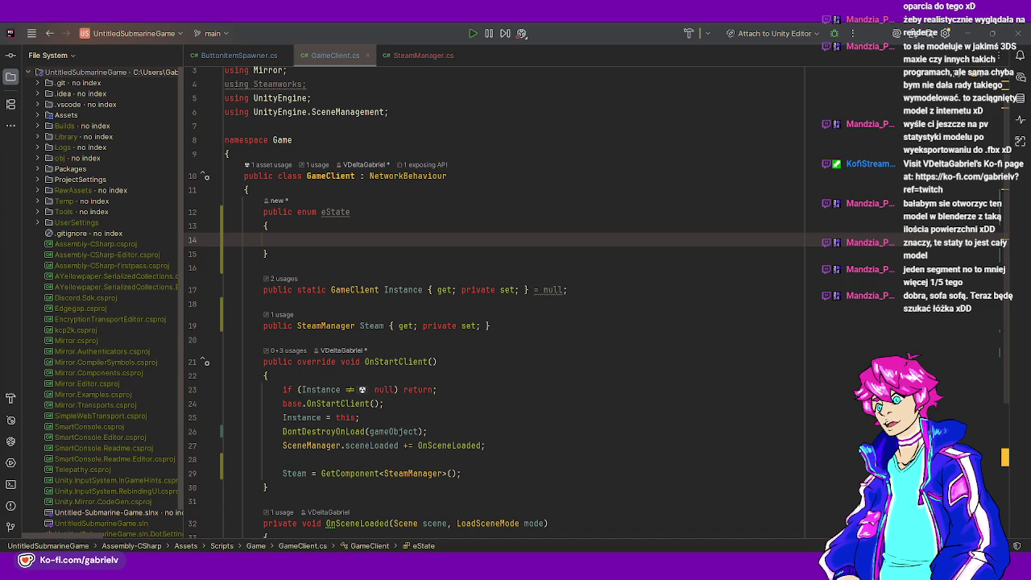
# - Fill the empty eState enum in GameClient.cs with MAIN_MENU, LOADING and GAME
pyautogui.click(314, 303)
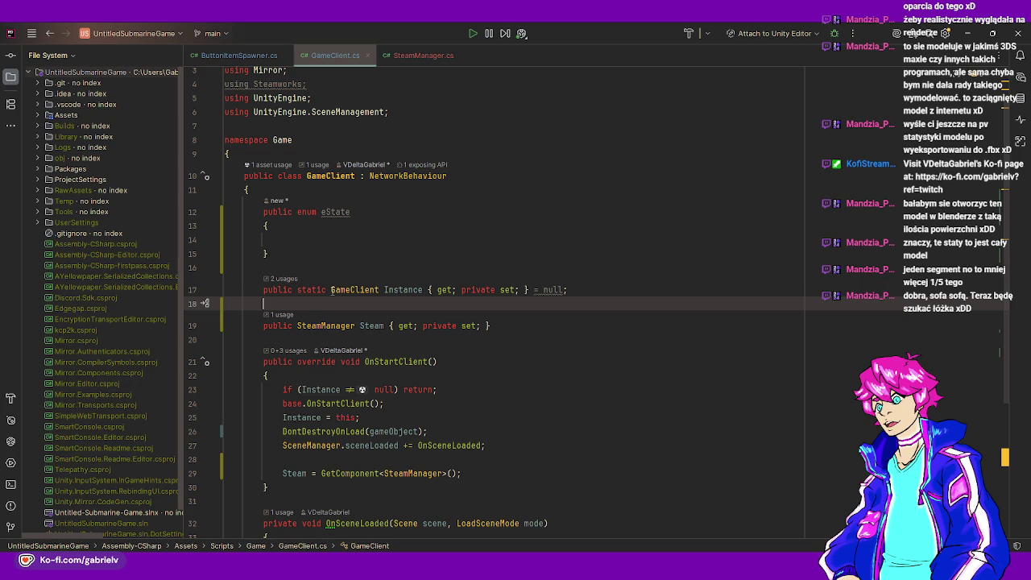
pyautogui.click(346, 238)
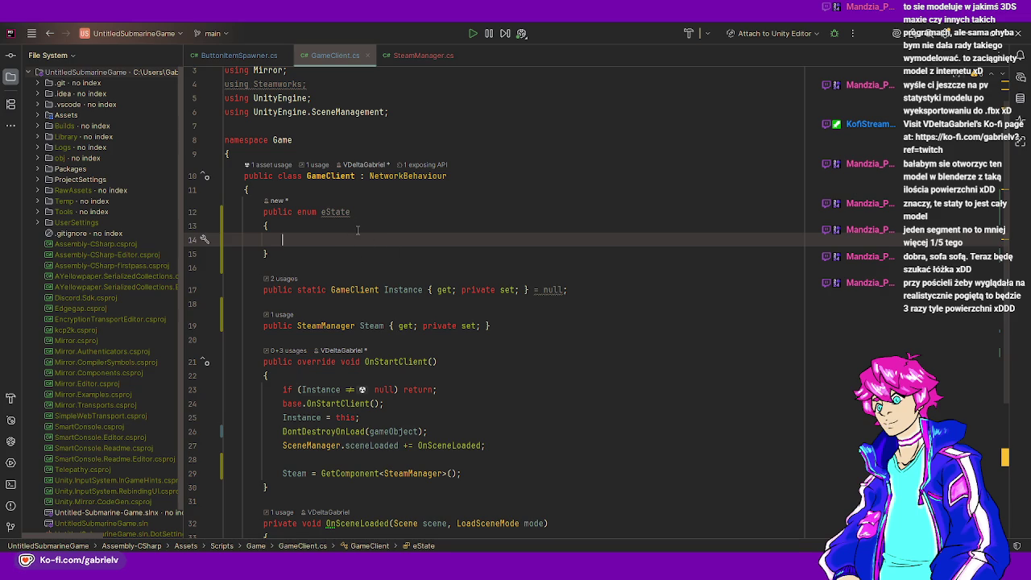
pyautogui.write('MAIN_MENU,')
pyautogui.press('Return')
pyautogui.write('GA')
pyautogui.press('BackSpace')
pyautogui.press('BackSpace')
pyautogui.write('LAO')
pyautogui.press('BackSpace')
pyautogui.press('BackSpace')
pyautogui.write('OADING,')
pyautogui.press('Return')
pyautogui.write('GA,E')
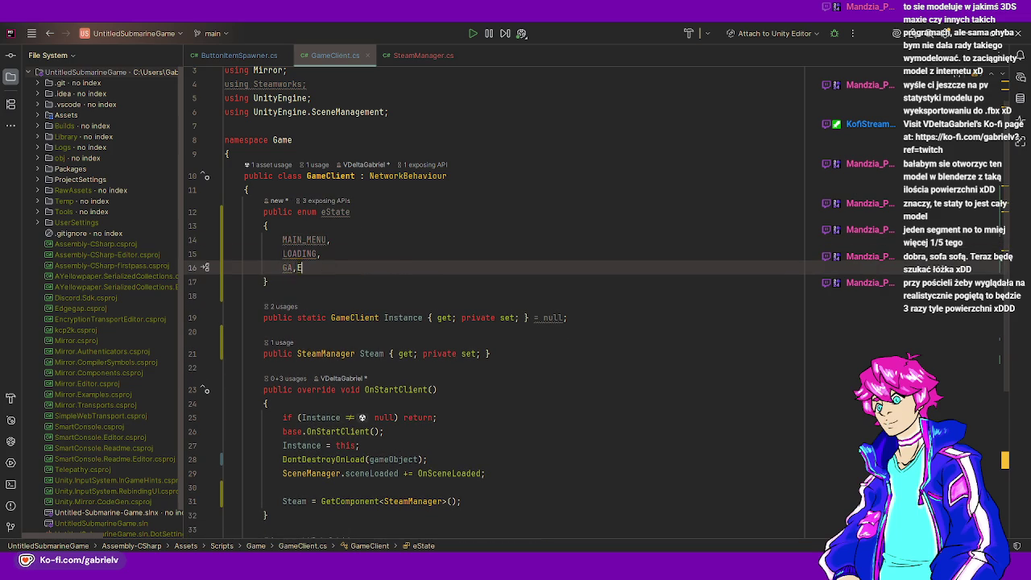
pyautogui.press('BackSpace')
pyautogui.press('BackSpace')
pyautogui.write('ME')
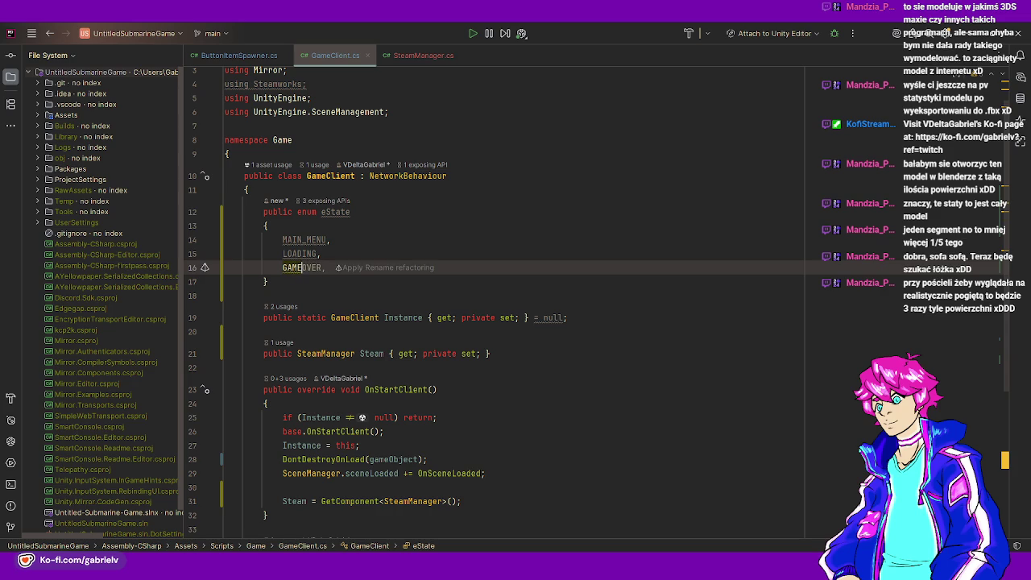
pyautogui.click(348, 214)
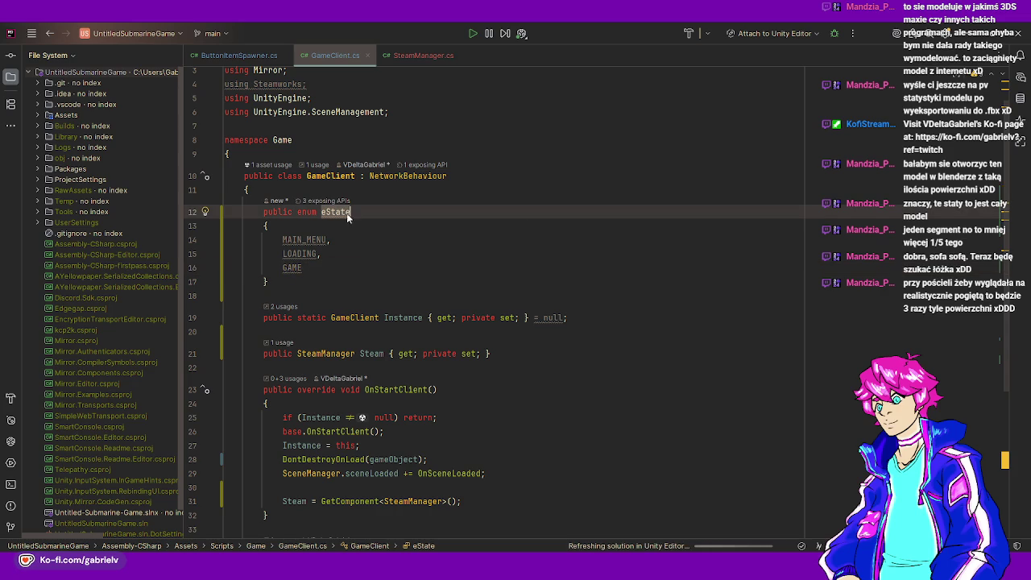
# - Give SteamManager's UpdatePresence a GameClient.eState state parameter
pyautogui.click(419, 55)
pyautogui.click(372, 151)
pyautogui.write('eState')
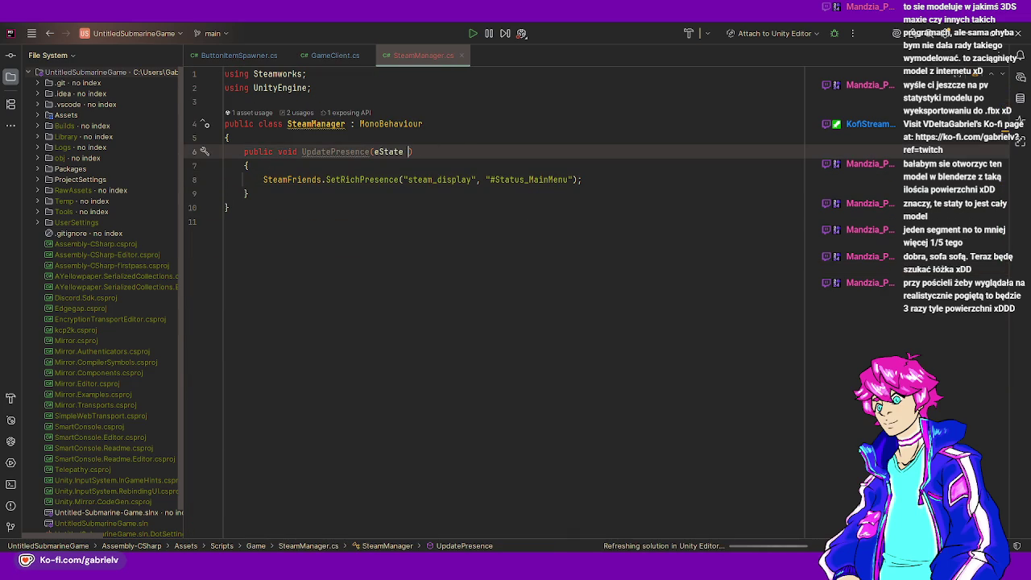
pyautogui.press('BackSpace')
pyautogui.hotkey('ctrl', 'space')
pyautogui.press('Return')
pyautogui.write('state')
pyautogui.press('Return')
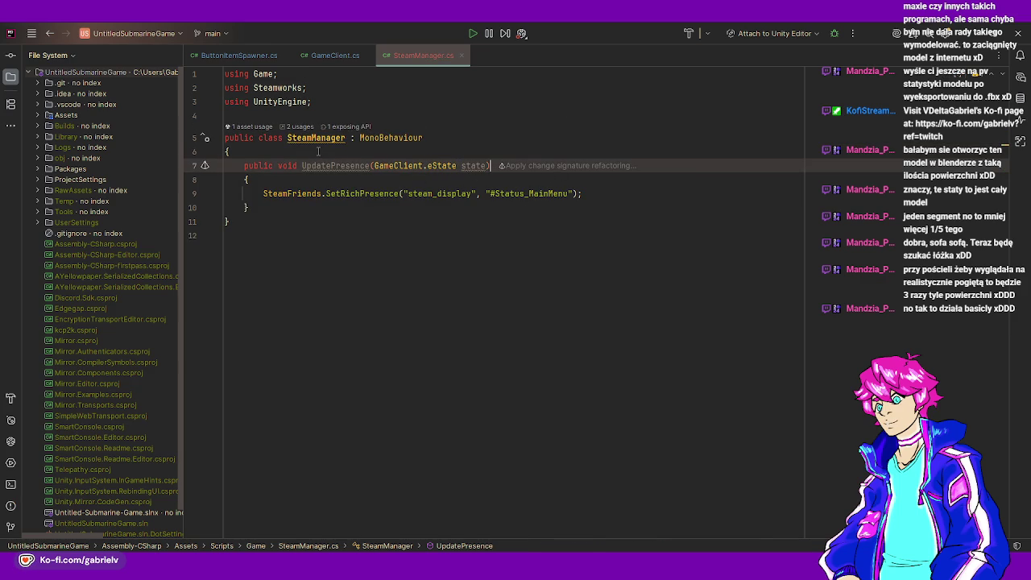
# - Back in GameClient.cs, tidy the blank lines after GAME and inside the namespace
pyautogui.click(328, 54)
pyautogui.click(326, 266)
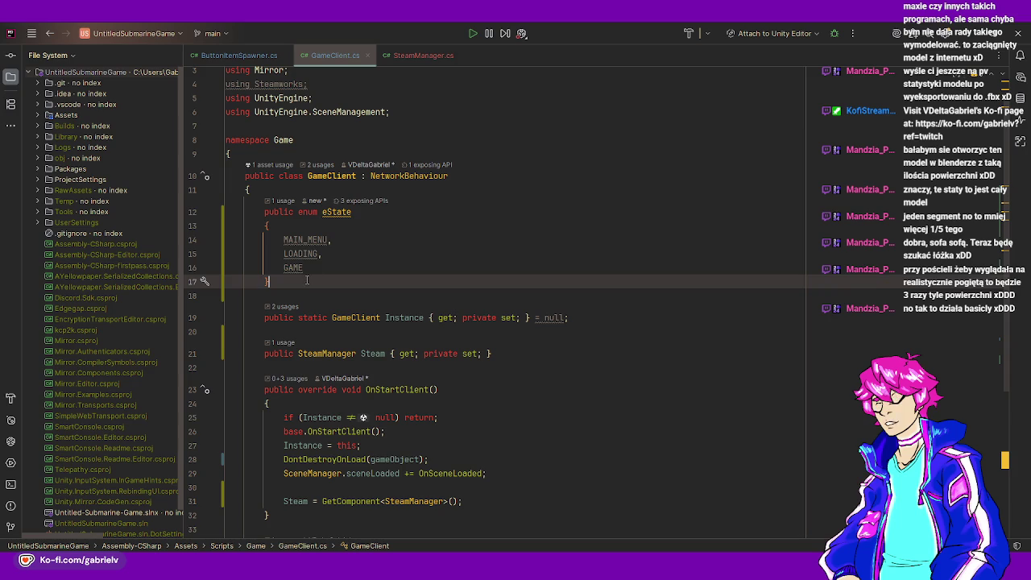
pyautogui.press('Return')
pyautogui.press('Return')
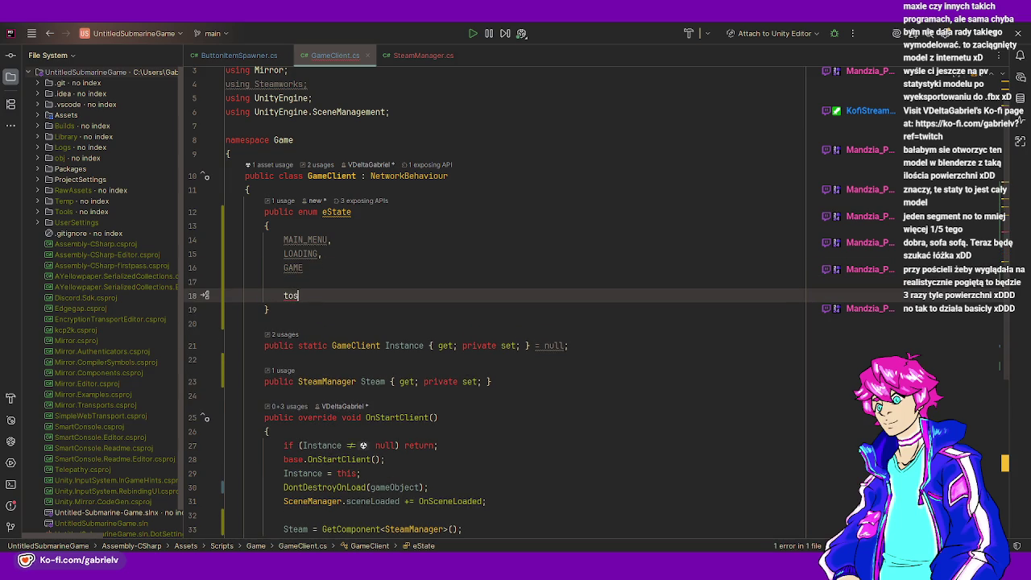
pyautogui.press('BackSpace')
pyautogui.press('BackSpace')
pyautogui.press('Up')
pyautogui.press('Up')
pyautogui.press('Up')
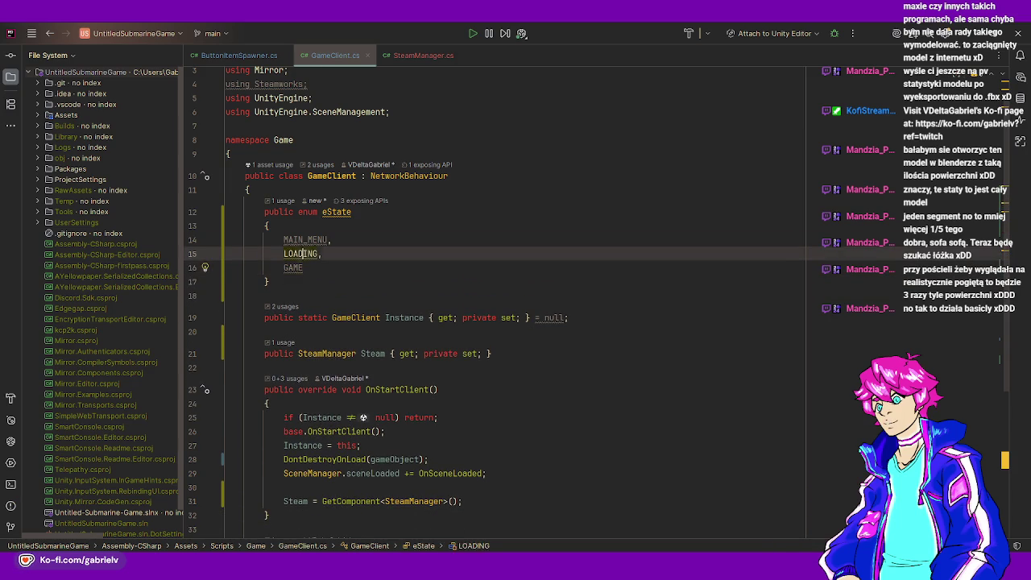
pyautogui.click(229, 154)
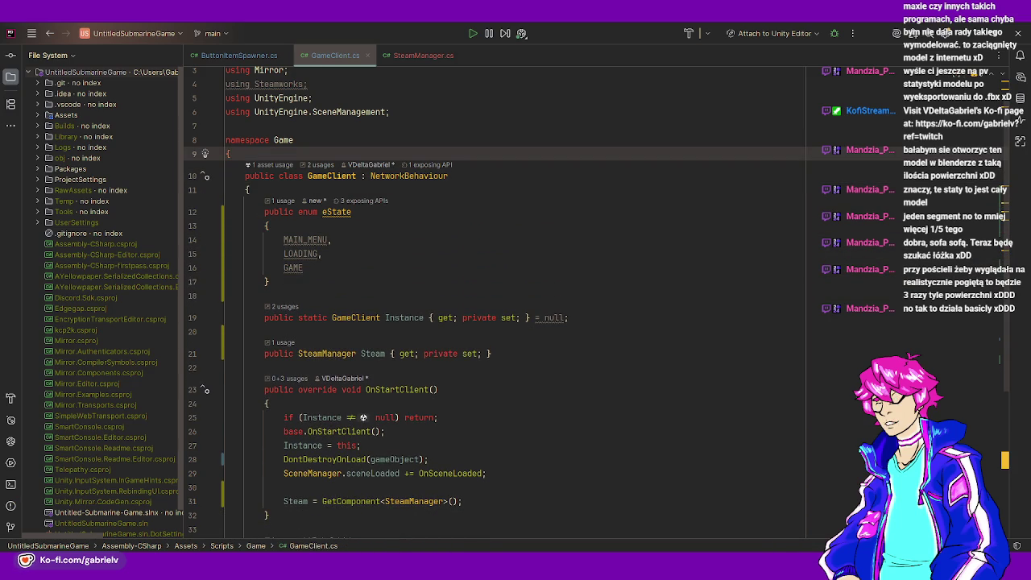
pyautogui.press('Return')
pyautogui.press('Return')
pyautogui.press('Up')
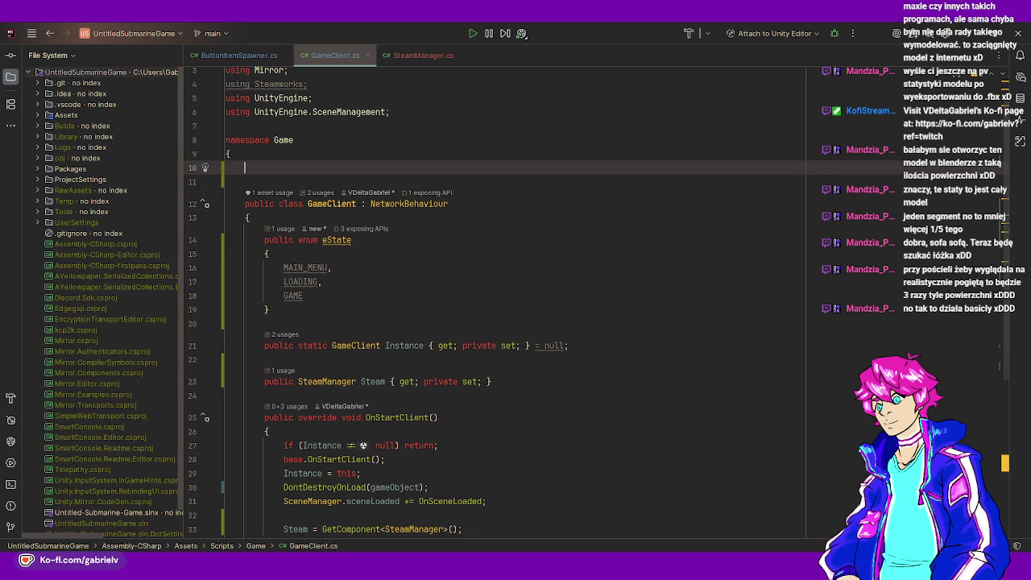
pyautogui.hotkey('ctrl', 'z')
pyautogui.hotkey('ctrl', 'z')
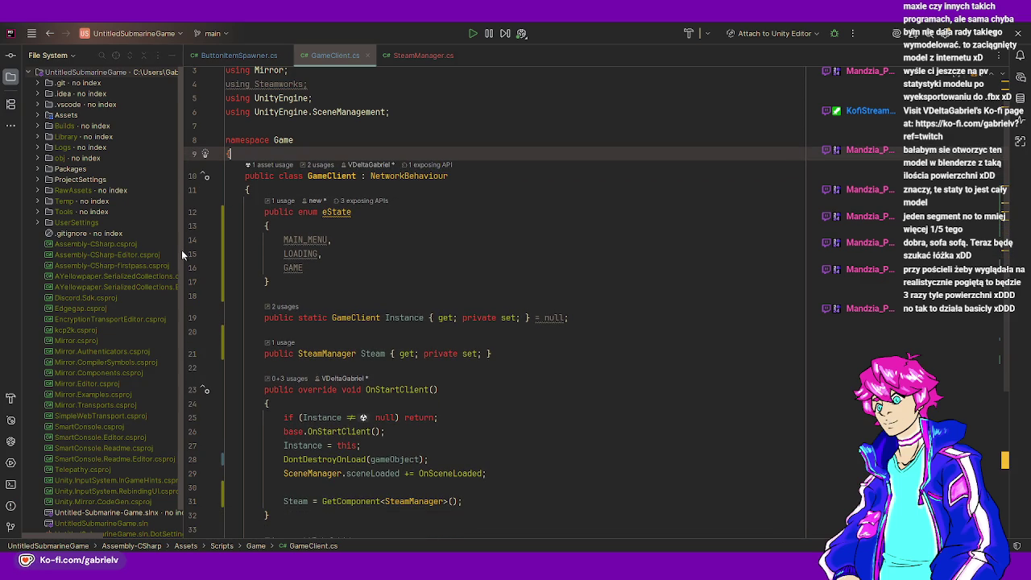
# - Create a new class named Extensions in the Assets > Scripts folder
pyautogui.click(37, 114)
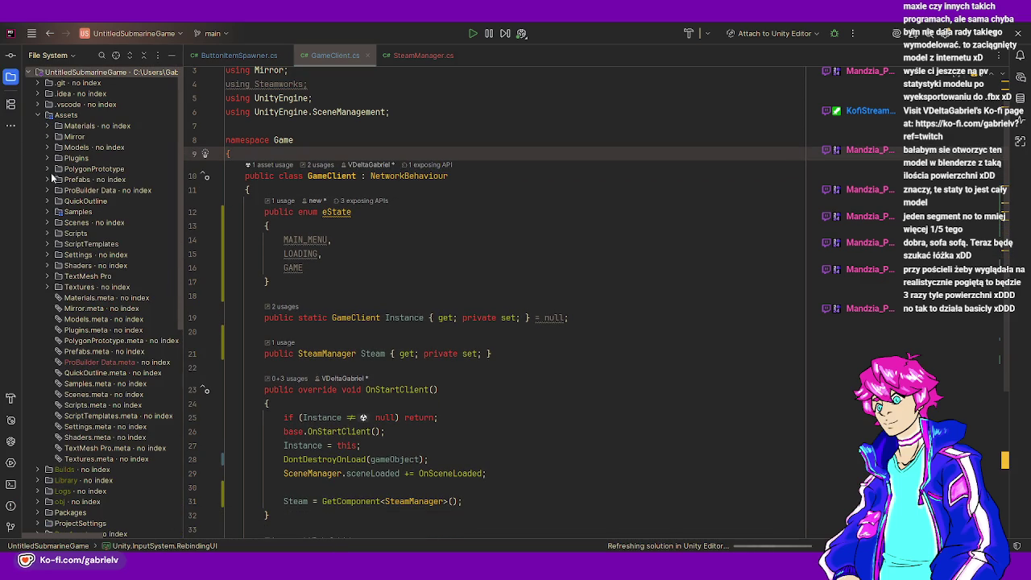
pyautogui.click(48, 234)
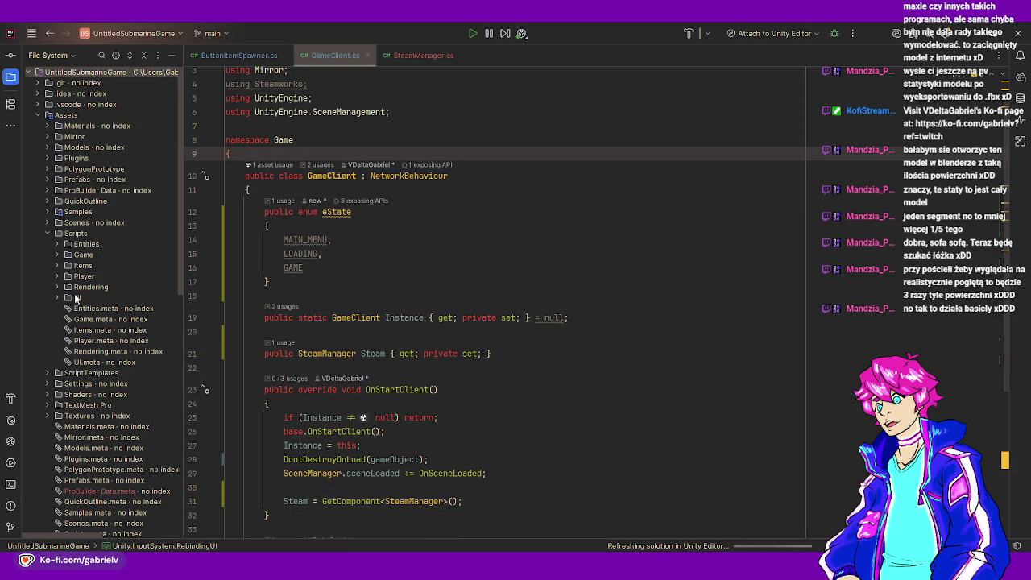
pyautogui.click(80, 234)
pyautogui.rightClick(80, 233)
pyautogui.moveTo(101, 239)
pyautogui.click(284, 243)
pyautogui.write('Ex')
pyautogui.write('nsiuon')
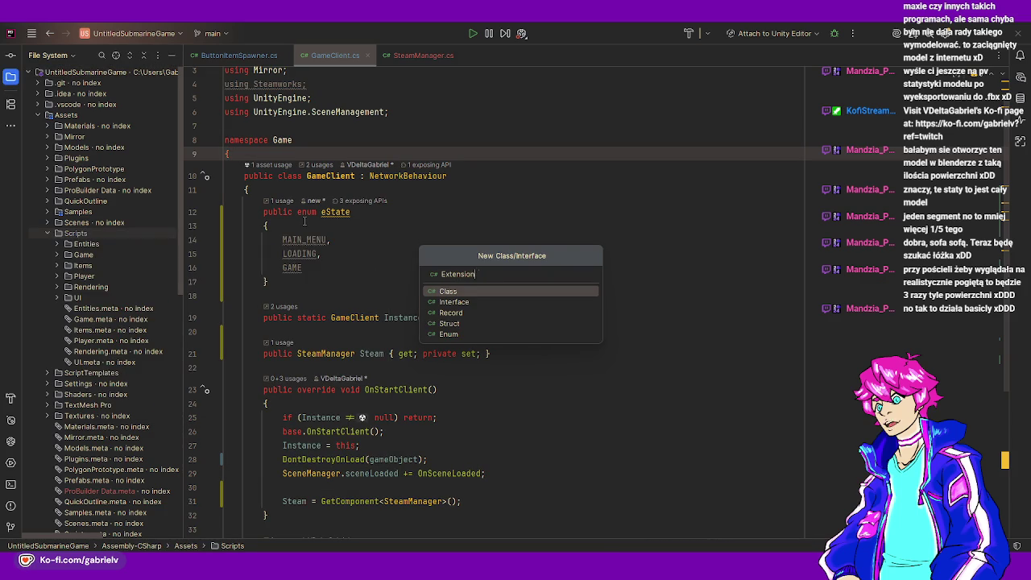
pyautogui.write('s')
pyautogui.press('Return')
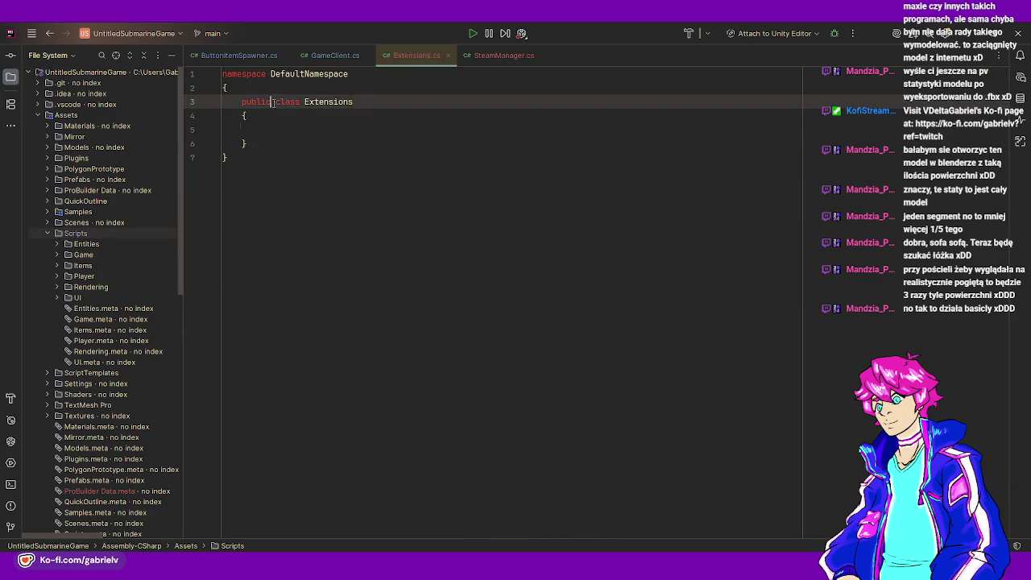
# - Make Extensions a static class and remove the DefaultNamespace wrapper
pyautogui.click(271, 101)
pyautogui.write('static')
pyautogui.press('Escape')
pyautogui.hotkey('ctrl', 'w')
pyautogui.hotkey('ctrl', 'w')
pyautogui.hotkey('ctrl', 'w')
pyautogui.hotkey('ctrl', 'x')
pyautogui.hotkey('ctrl', 'a')
pyautogui.hotkey('ctrl', 'v')
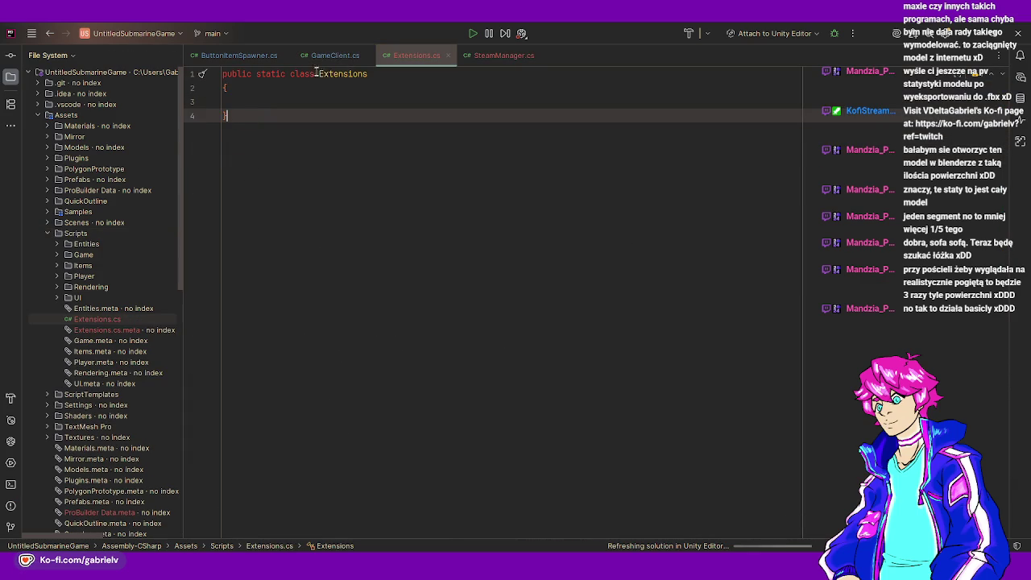
# - Add public static string toString(this GameClient.eState state) with a switch on state
pyautogui.click(300, 103)
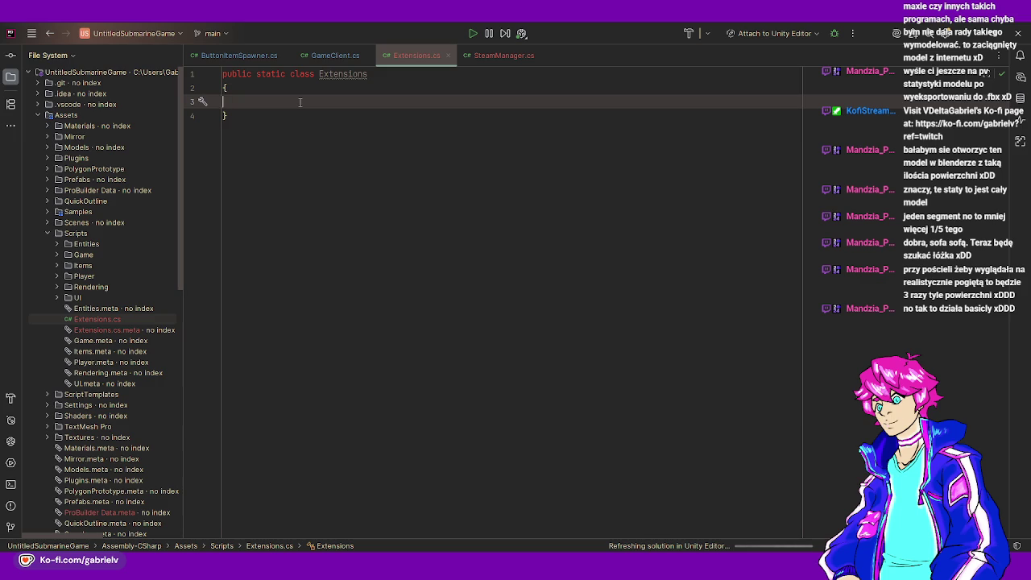
pyautogui.press('Tab')
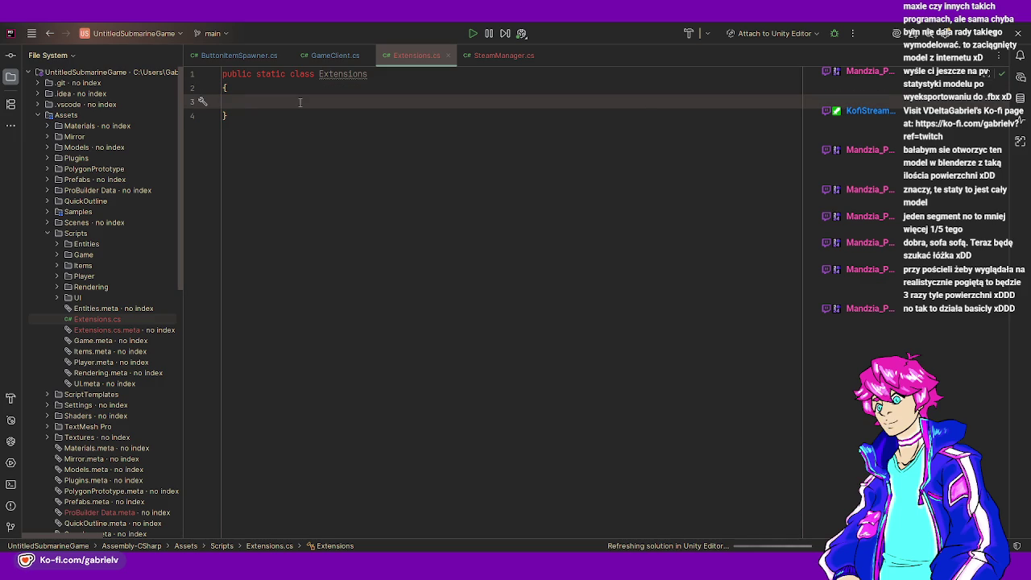
pyautogui.write('public static string ')
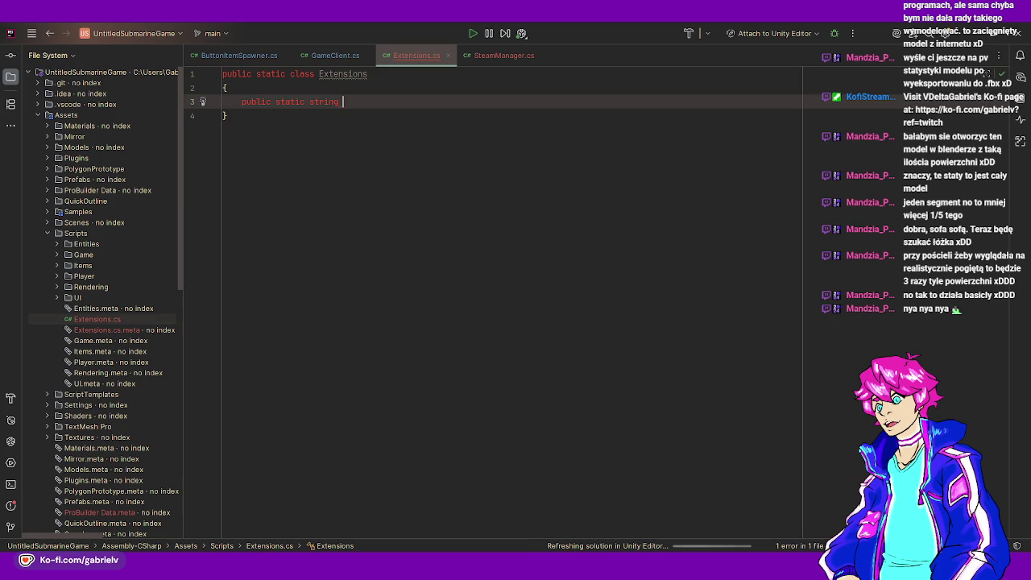
pyautogui.write('toString')
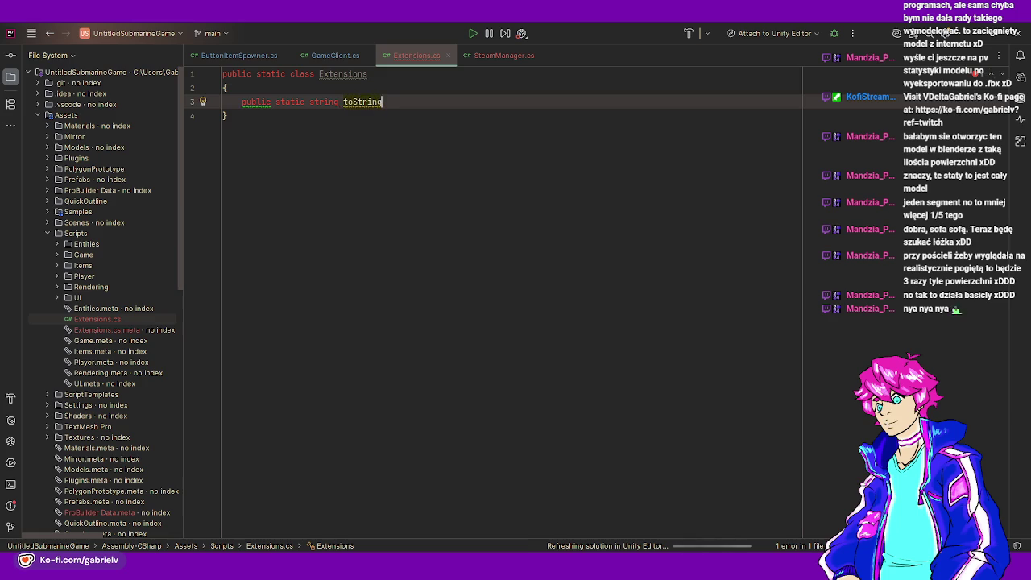
pyautogui.write('(this GameClient.e')
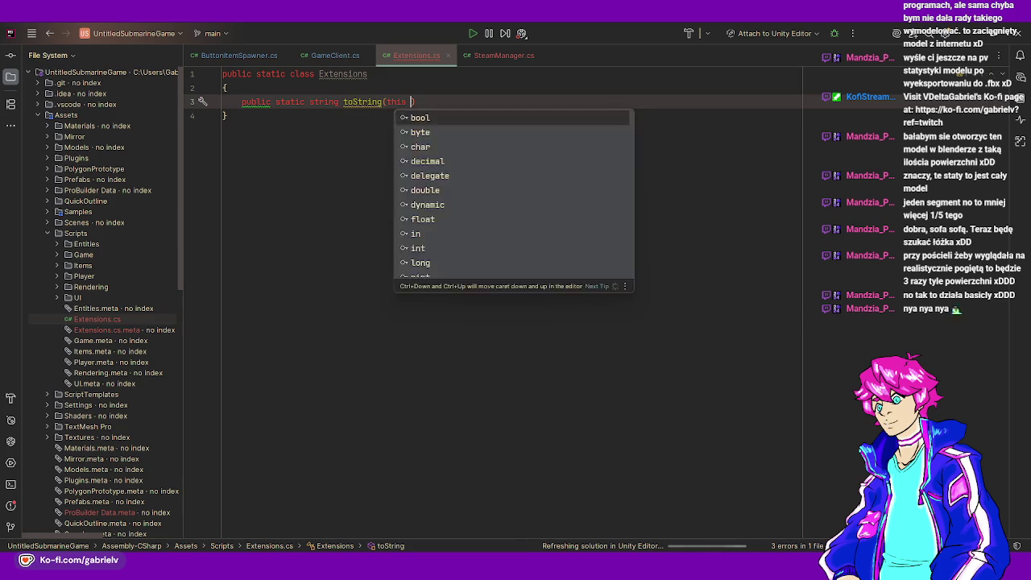
pyautogui.write('State')
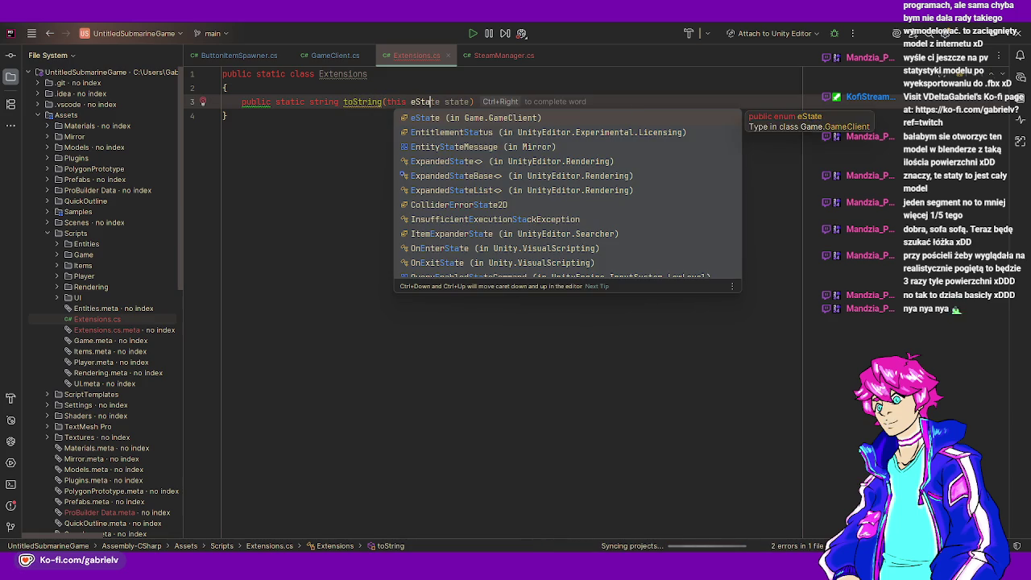
pyautogui.write(' state)')
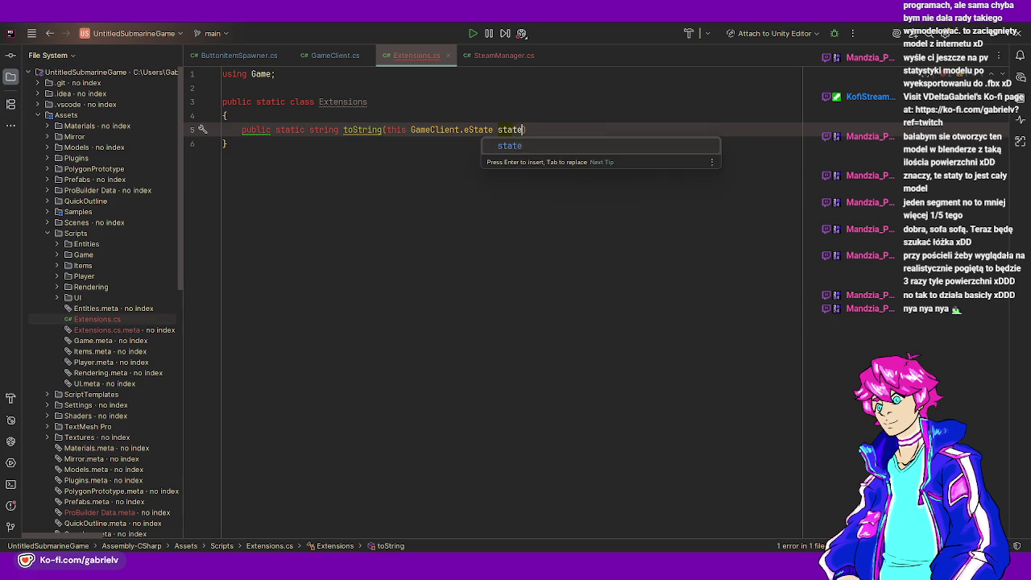
pyautogui.press('Return')
pyautogui.write('{')
pyautogui.press('Return')
pyautogui.write('ret')
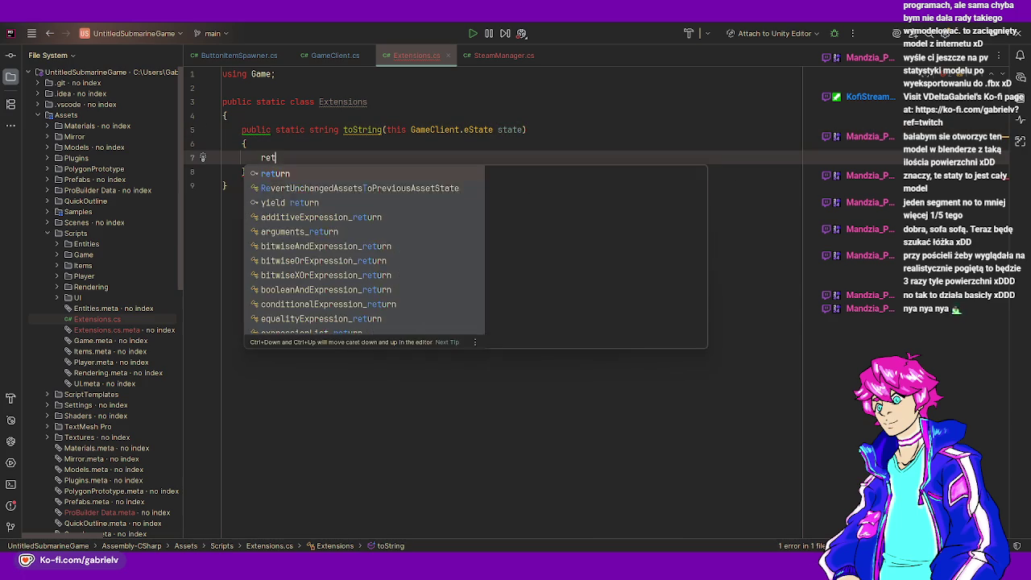
pyautogui.write('urn swi')
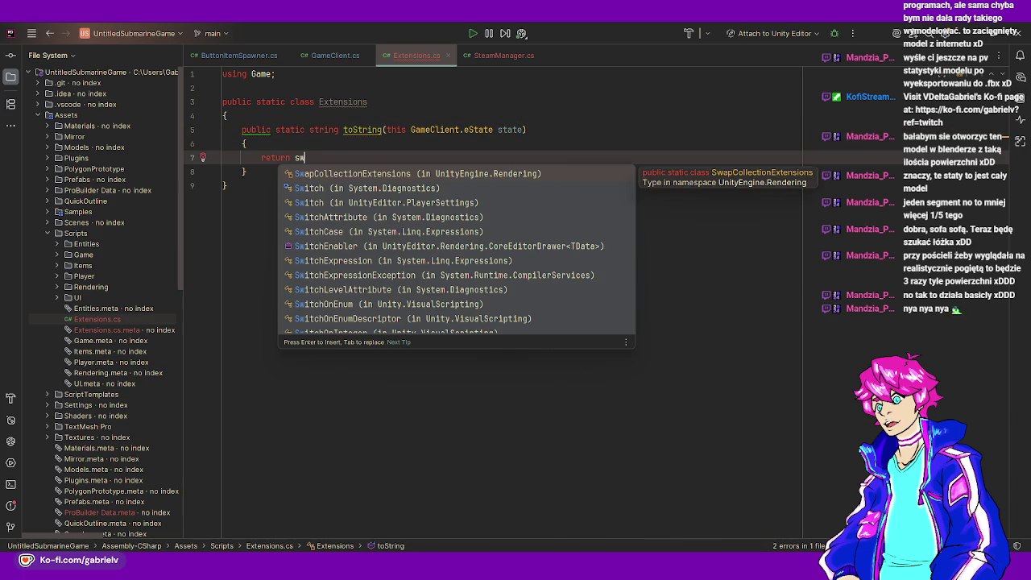
pyautogui.hotkey('ctrl', 'BackSpace')
pyautogui.hotkey('ctrl', 'BackSpace')
pyautogui.write('switch (state')
pyautogui.press('Tab')
pyautogui.press('Return')
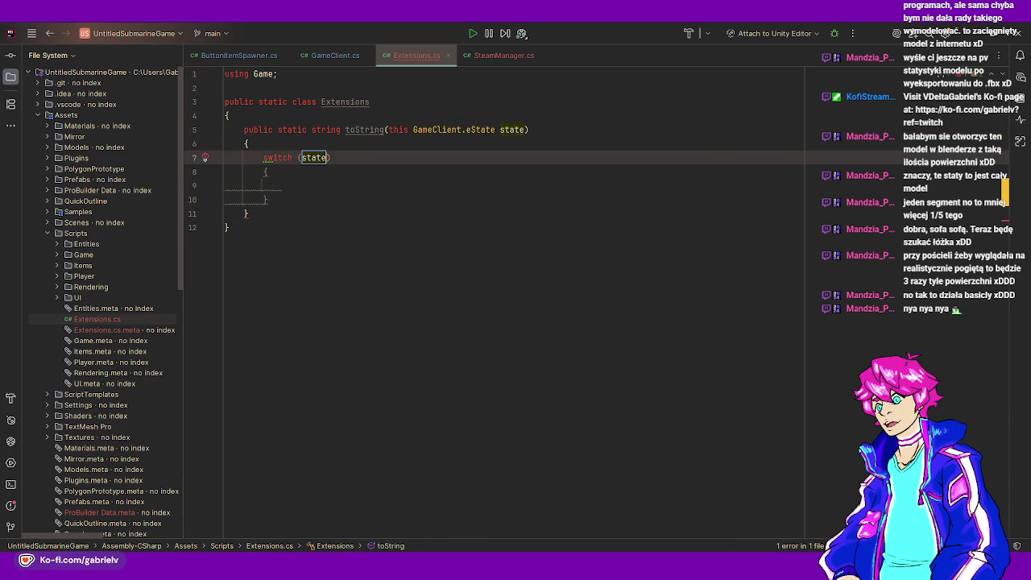
# - Add a MAIN_MENU case to the switch that returns "MainMenu"
pyautogui.press('Return')
pyautogui.write('retu')
pyautogui.hotkey('ctrl', 'BackSpace')
pyautogui.write('case')
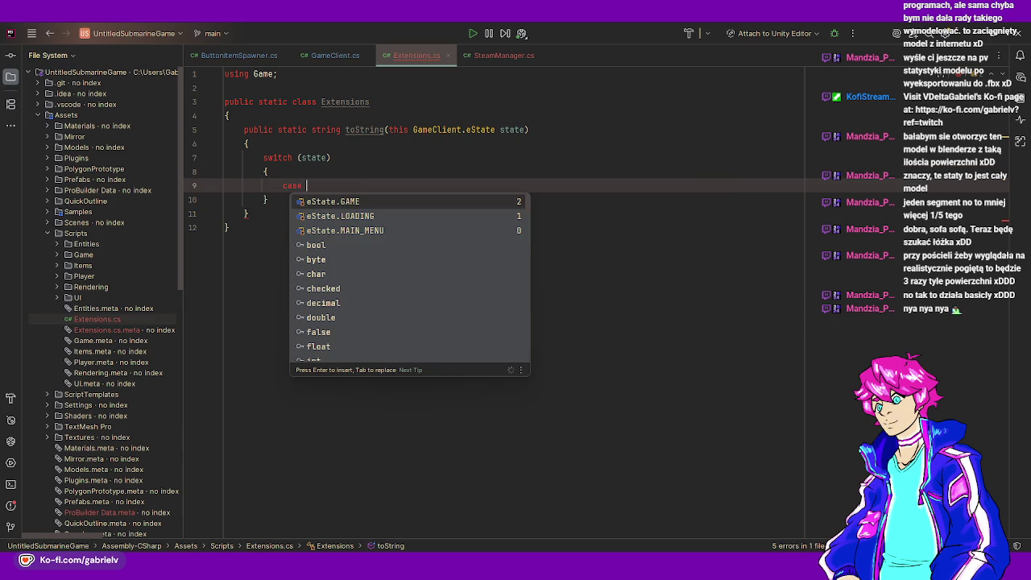
pyautogui.press('Down')
pyautogui.press('Down')
pyautogui.press('Return')
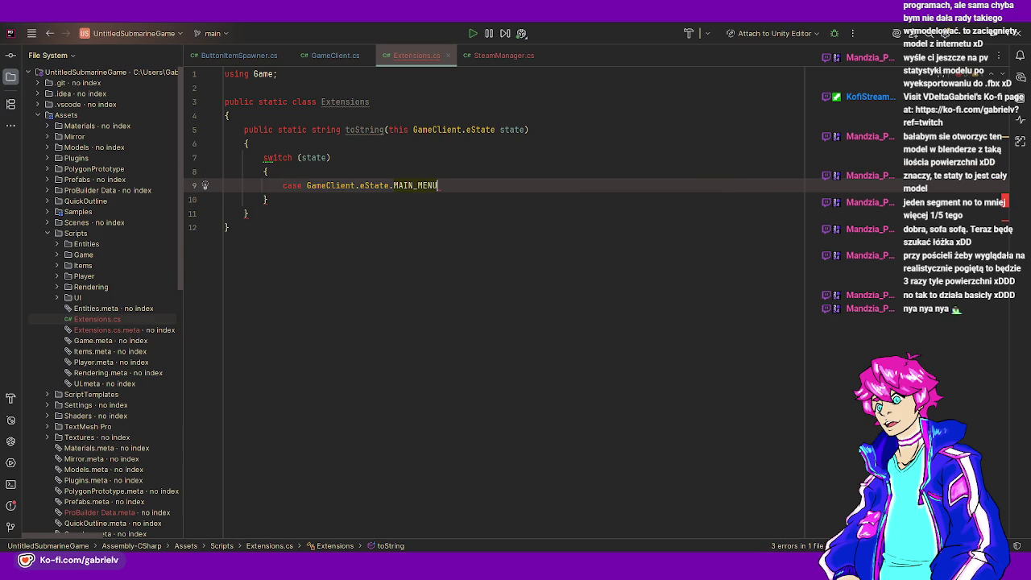
pyautogui.write(':')
pyautogui.press('Return')
pyautogui.write('reutrn')
pyautogui.hotkey('ctrl', 'BackSpace')
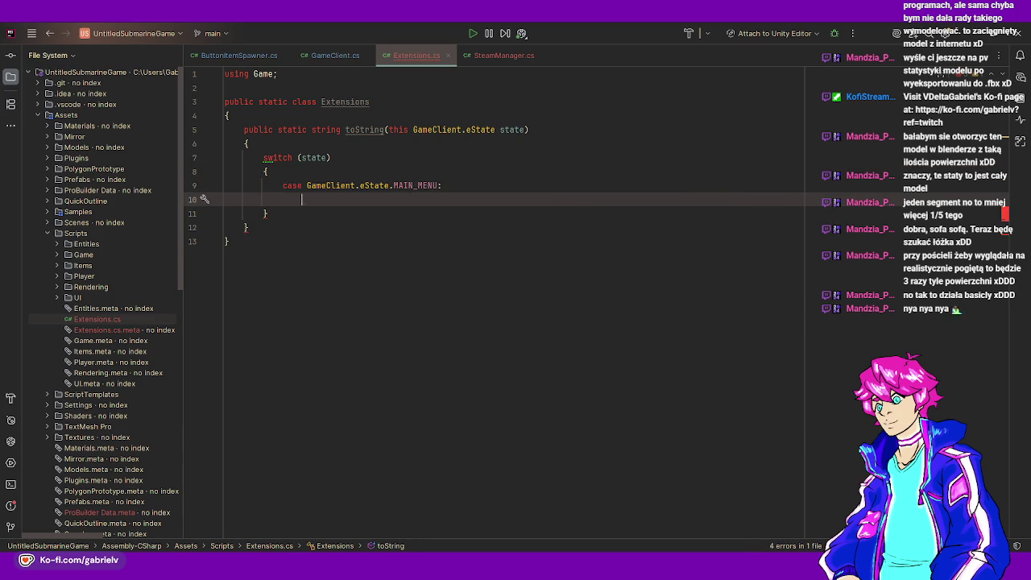
pyautogui.write('return "M')
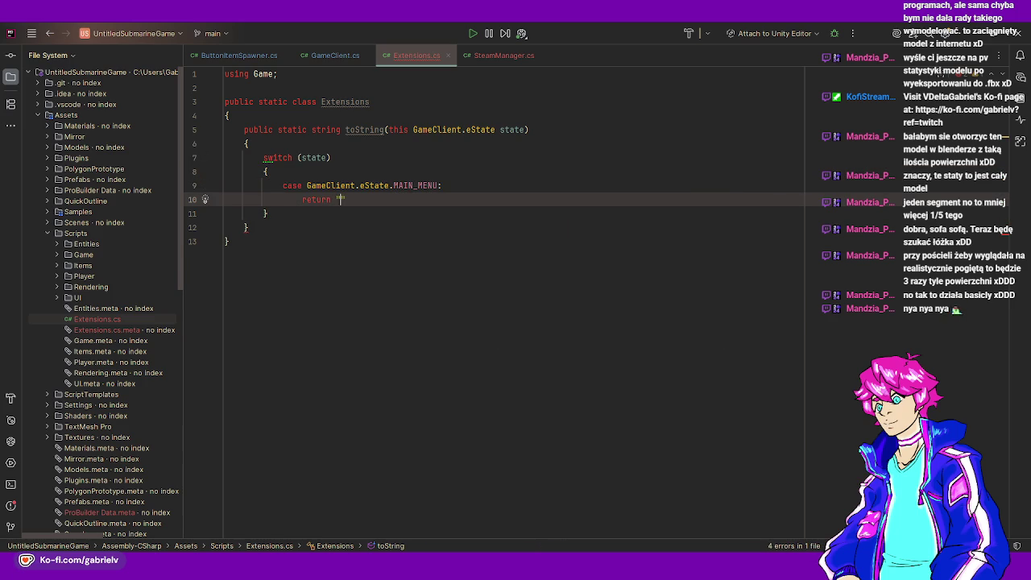
pyautogui.write('ainMenu:')
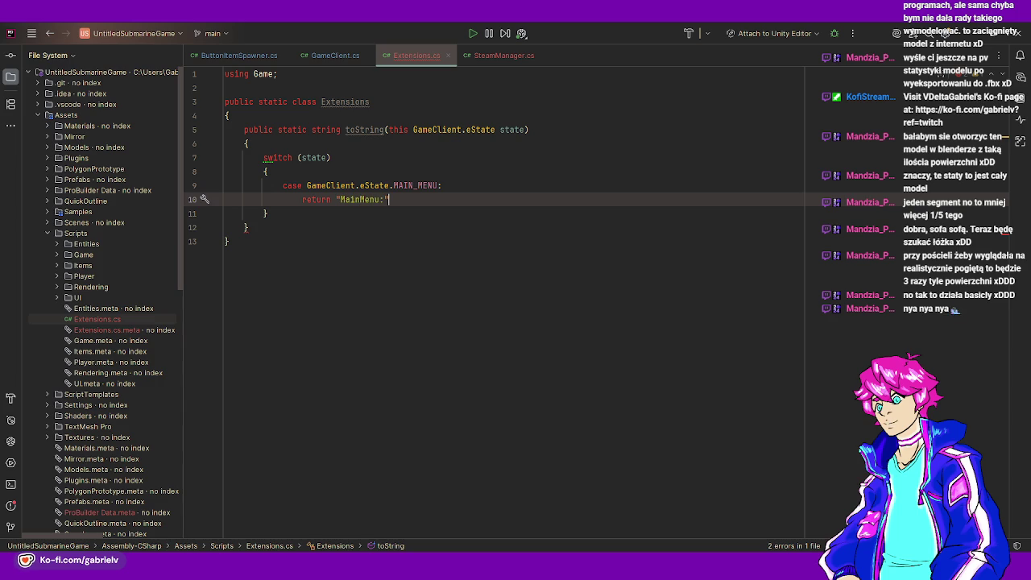
pyautogui.press('Delete')
pyautogui.write(';')
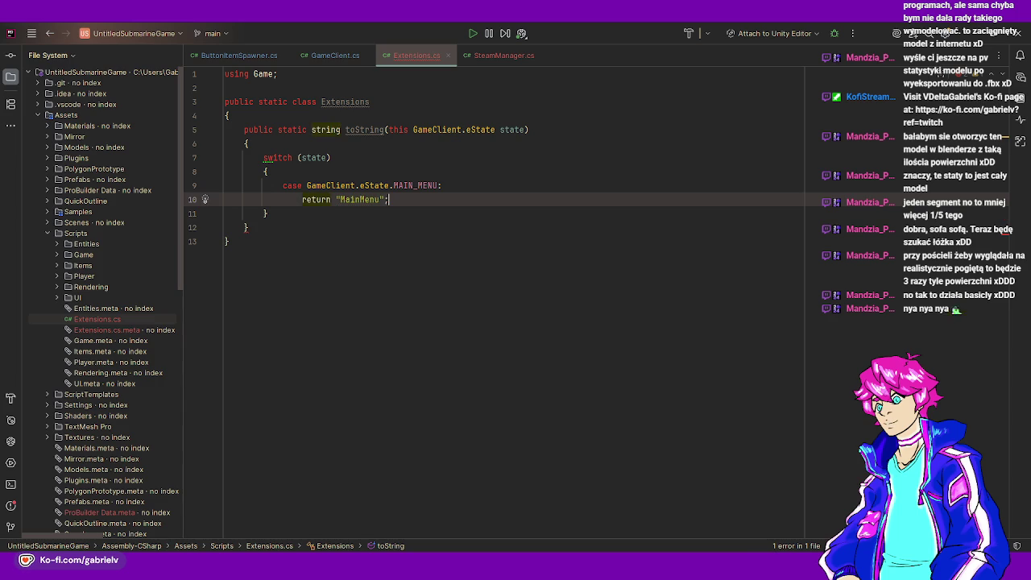
pyautogui.press('Return')
# - Add cases returning "Loading" for LOADING and "InGame" for GAME
pyautogui.write('case')
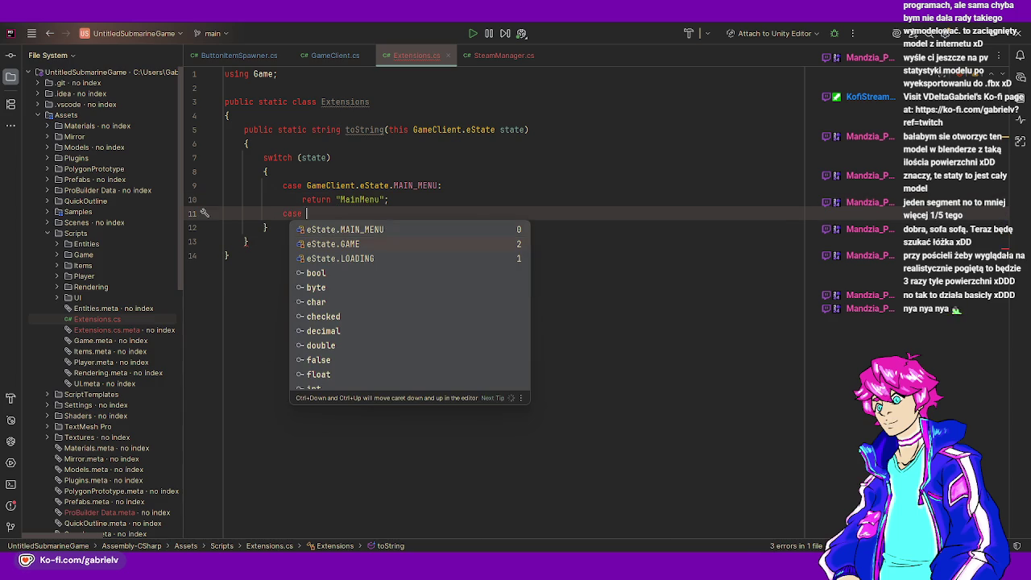
pyautogui.press('Down')
pyautogui.press('Down')
pyautogui.press('Return')
pyautogui.write(':')
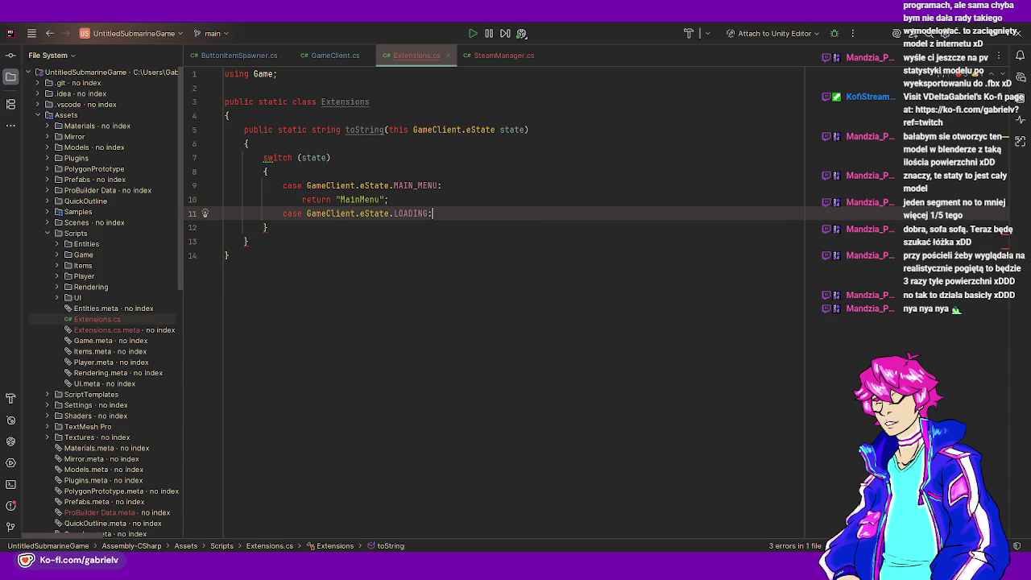
pyautogui.press('Return')
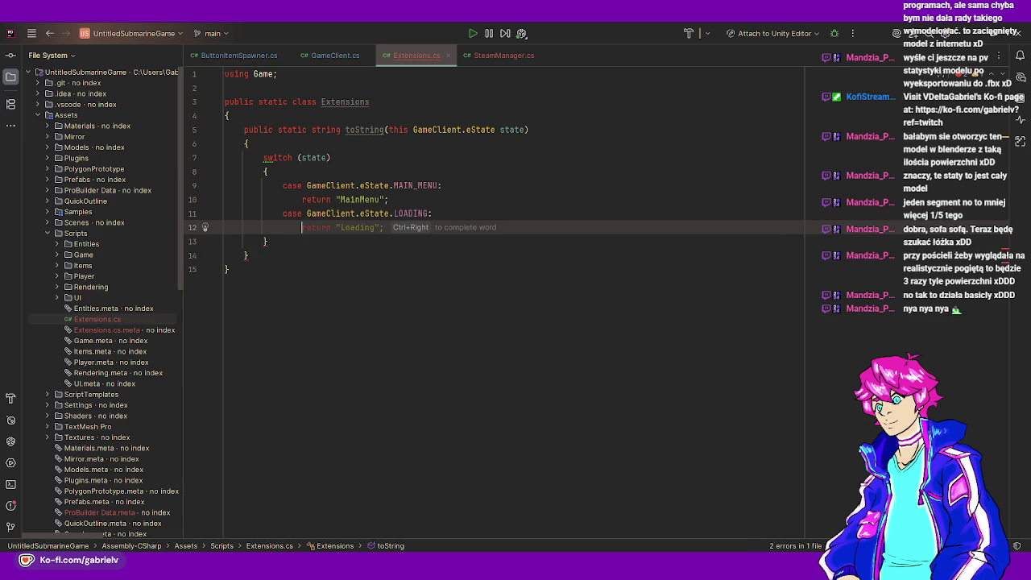
pyautogui.press('Tab')
pyautogui.press('Return')
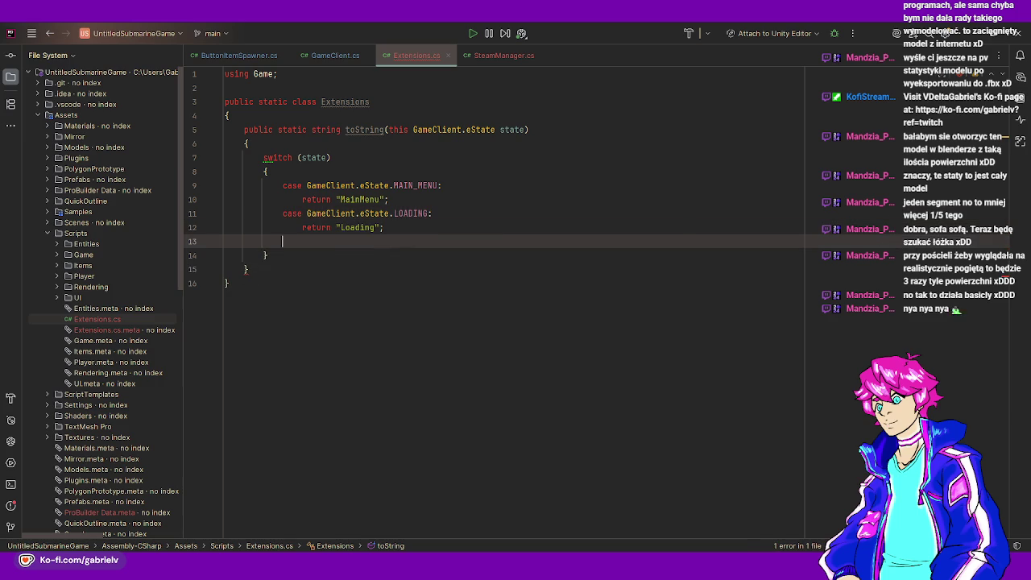
pyautogui.write('case')
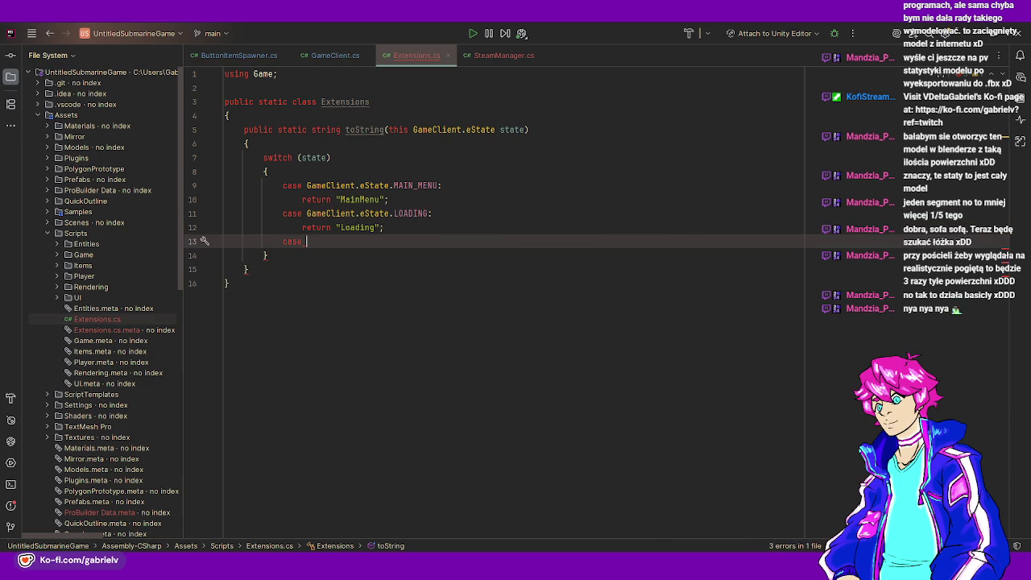
pyautogui.write(' GameClient.e')
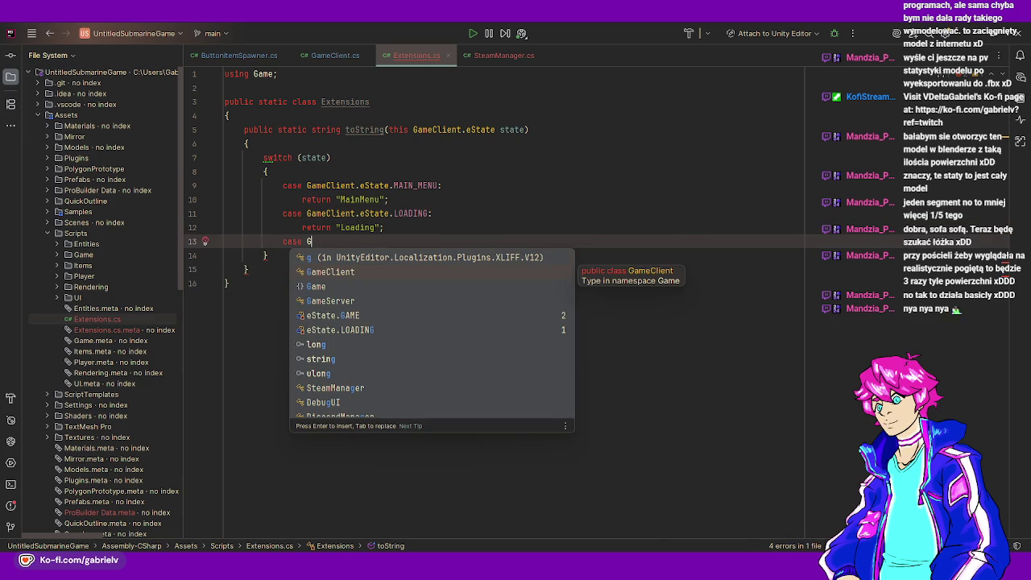
pyautogui.press('Return')
pyautogui.write('.eState.')
pyautogui.press('Return')
pyautogui.write('.GAME:')
pyautogui.press('Return')
pyautogui.write(':')
pyautogui.press('Return')
pyautogui.write('return "InGame";')
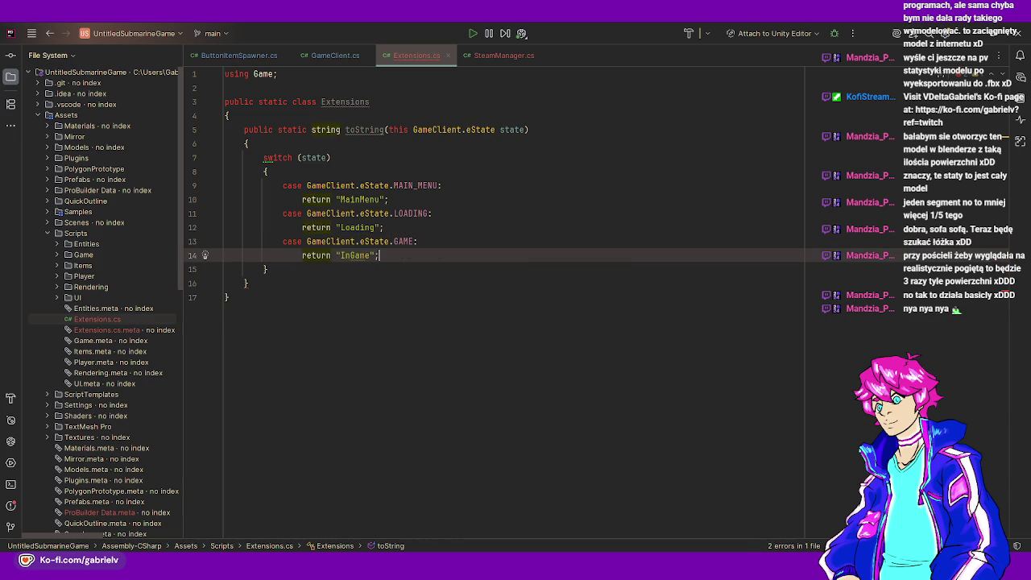
# - Make default share the MAIN_MENU branch by placing default: just above it
pyautogui.press('Down')
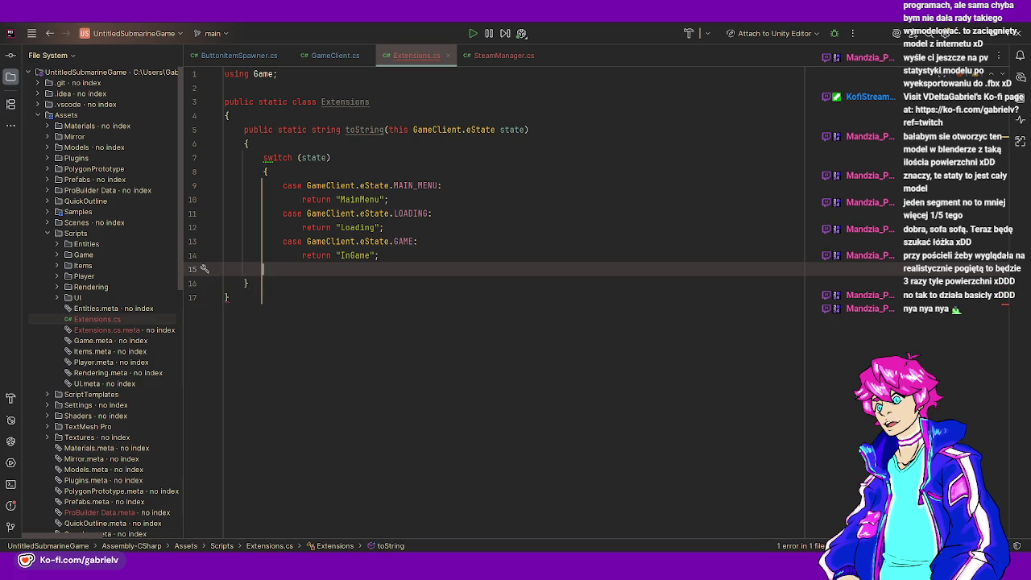
pyautogui.write('}')
pyautogui.press('Return')
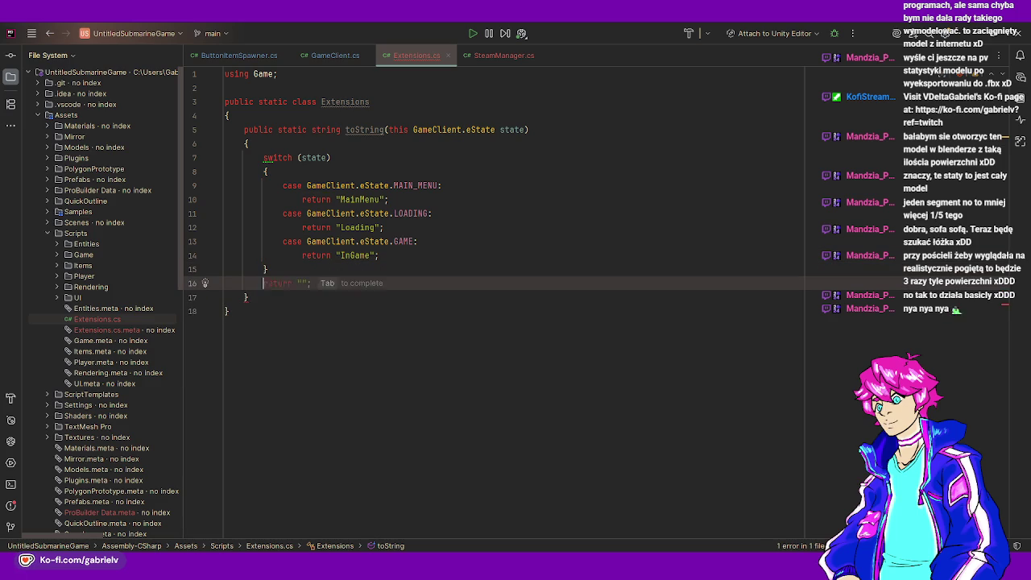
pyautogui.press('BackSpace')
pyautogui.press('Up')
pyautogui.press('Return')
pyautogui.write('default:')
pyautogui.press('Return')
pyautogui.write('default:')
pyautogui.press('Return')
pyautogui.write('return "";')
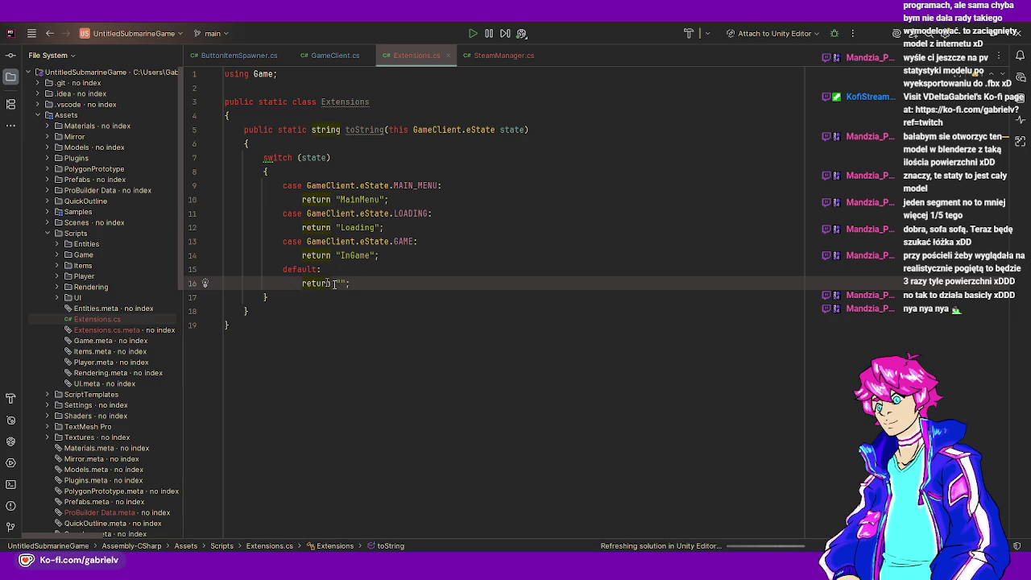
pyautogui.hotkey('shift', 'Up')
pyautogui.hotkey('shift', 'Up')
pyautogui.press('BackSpace')
pyautogui.press('Up')
pyautogui.press('Up')
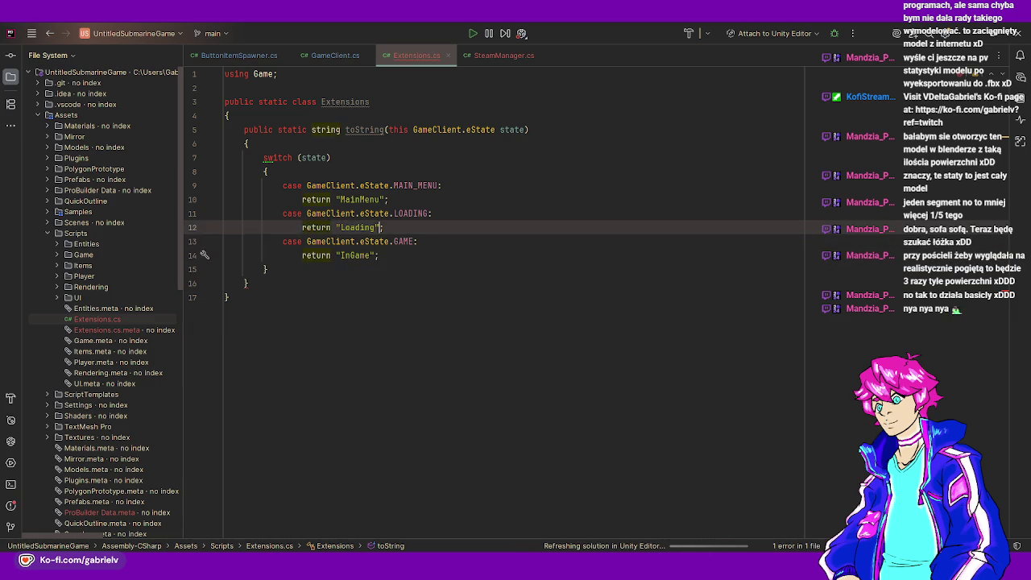
pyautogui.press('Up')
pyautogui.press('Up')
pyautogui.press('Up')
pyautogui.hotkey('ctrl', 'alt', 'Return')
pyautogui.write('default:')
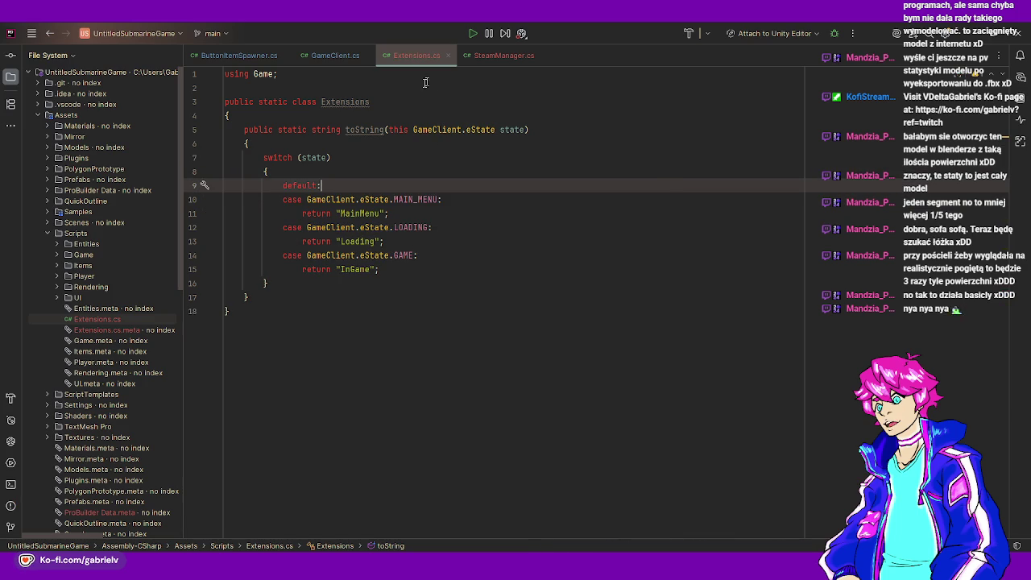
pyautogui.click(484, 60)
# - Replace "MainMenu" in the presence string with $"#Status_{state.ToString()}"
pyautogui.moveTo(528, 193); pyautogui.dragTo(569, 194)
pyautogui.write('$"#Status_{')
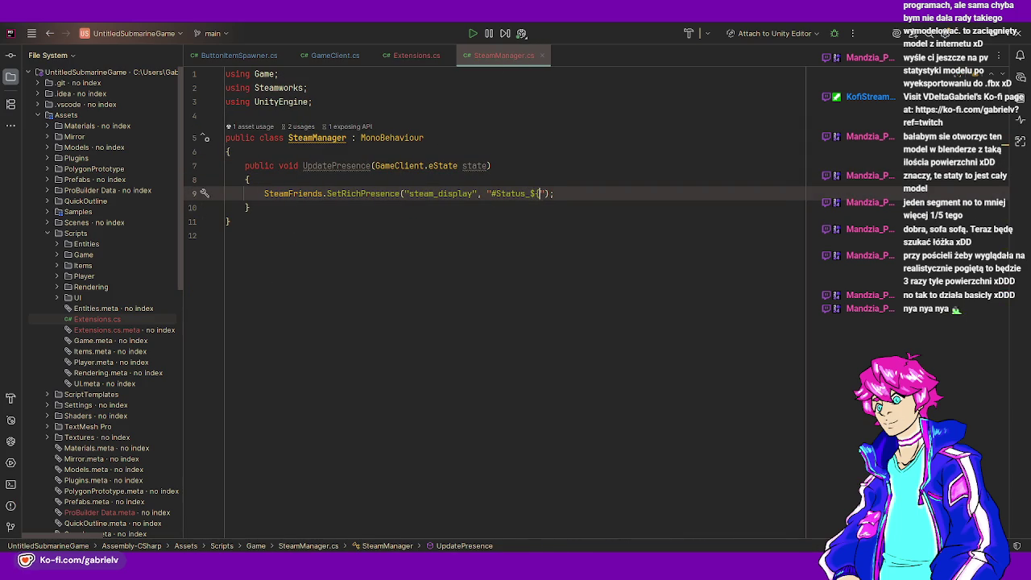
pyautogui.write('state.')
pyautogui.write('toString(')
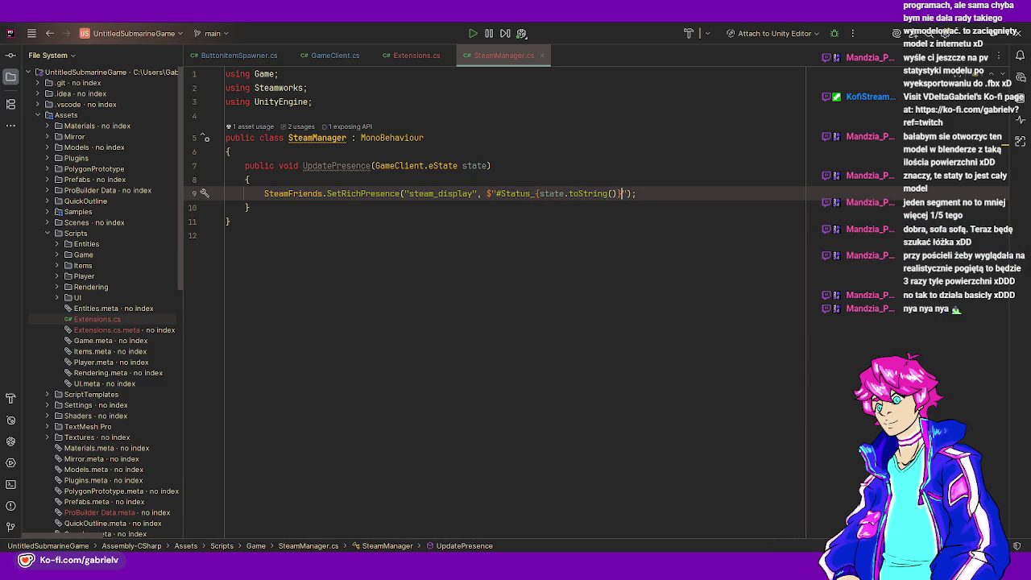
pyautogui.click(580, 194)
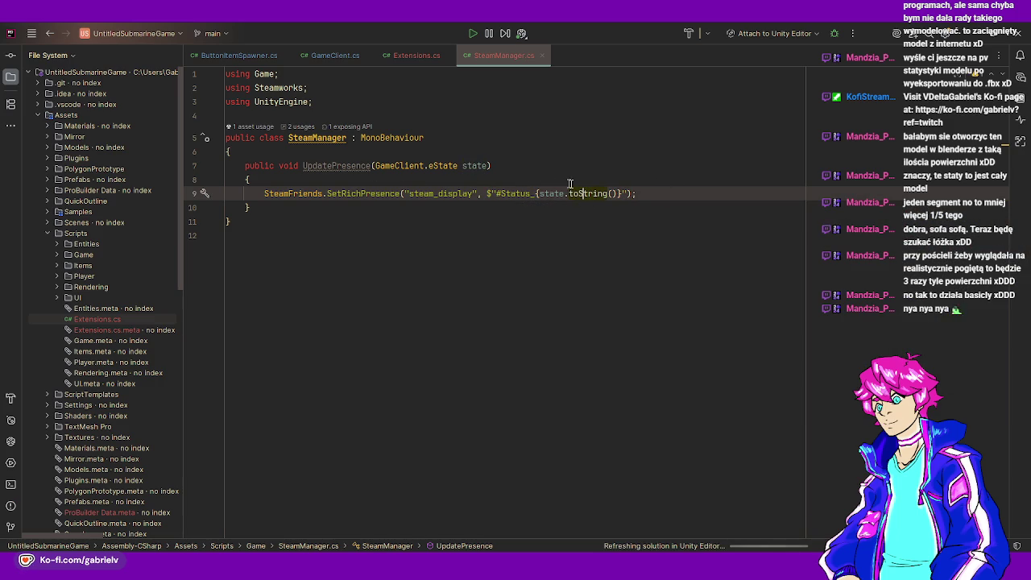
pyautogui.keyDown('ctrl'); pyautogui.click(575, 193); pyautogui.keyUp('ctrl')
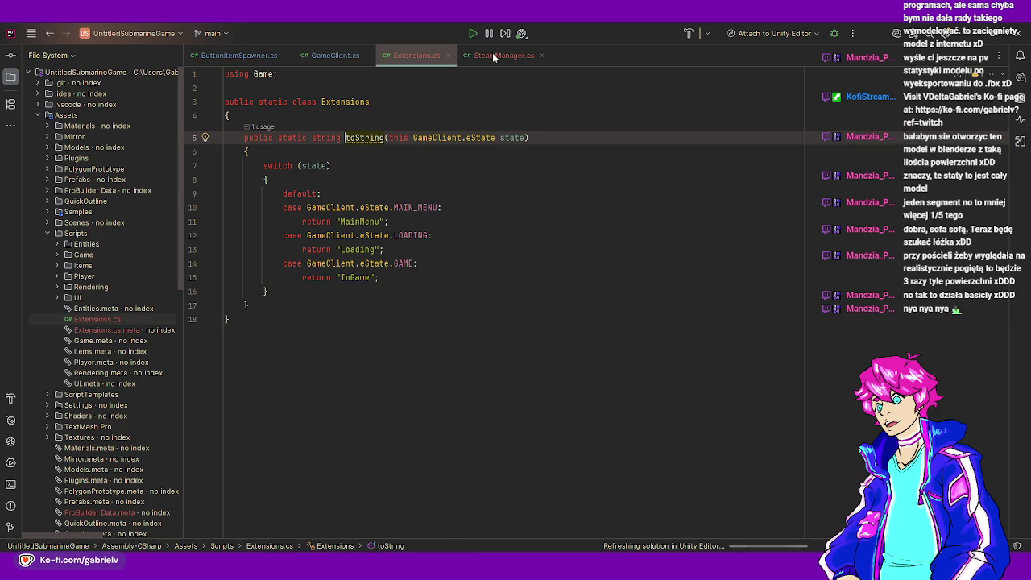
pyautogui.moveTo(348, 138)
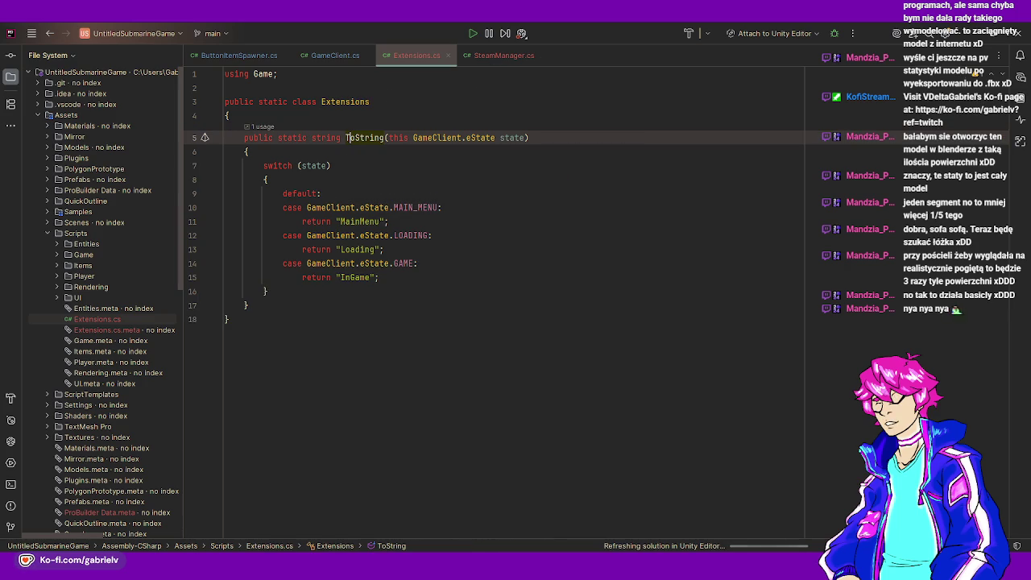
pyautogui.hotkey('ctrl', 'alt', 'Left')
pyautogui.press('BackSpace')
pyautogui.write('T')
# - Rework the call as state.ToString() with no argument, checking the Enum ToString declaration
pyautogui.keyDown('ctrl'); pyautogui.click(577, 193); pyautogui.keyUp('ctrl')
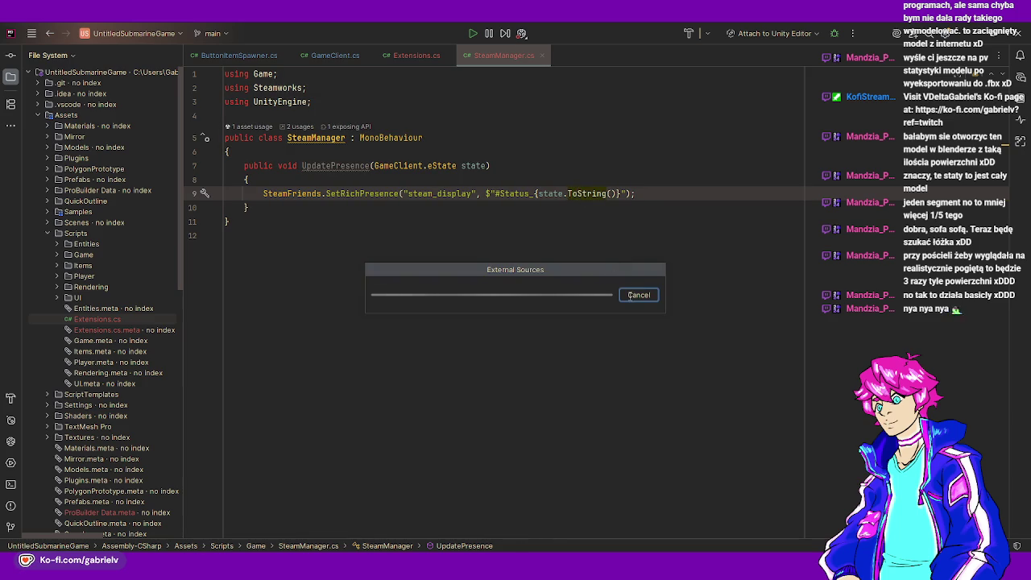
pyautogui.click(631, 297)
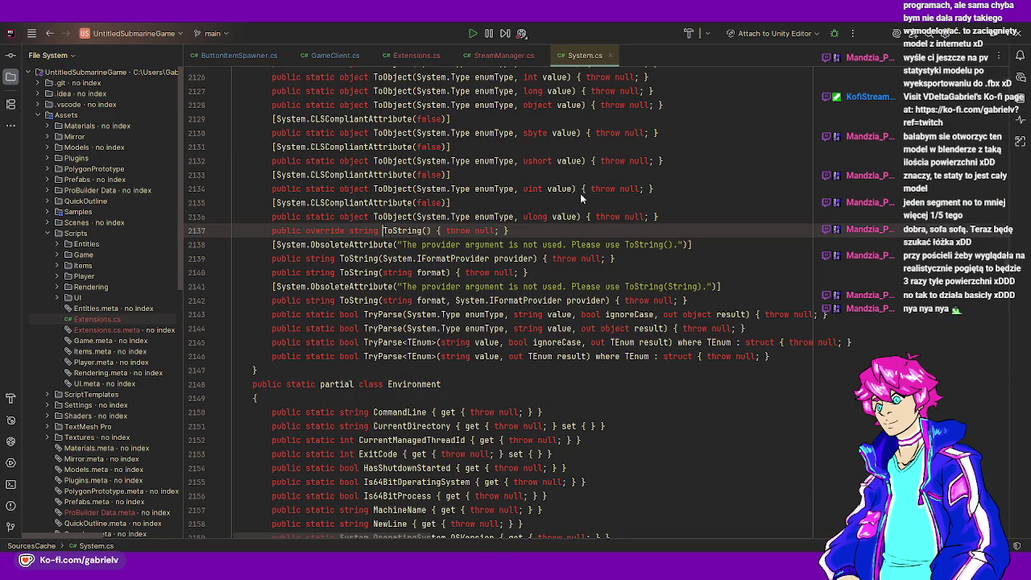
pyautogui.click(611, 56)
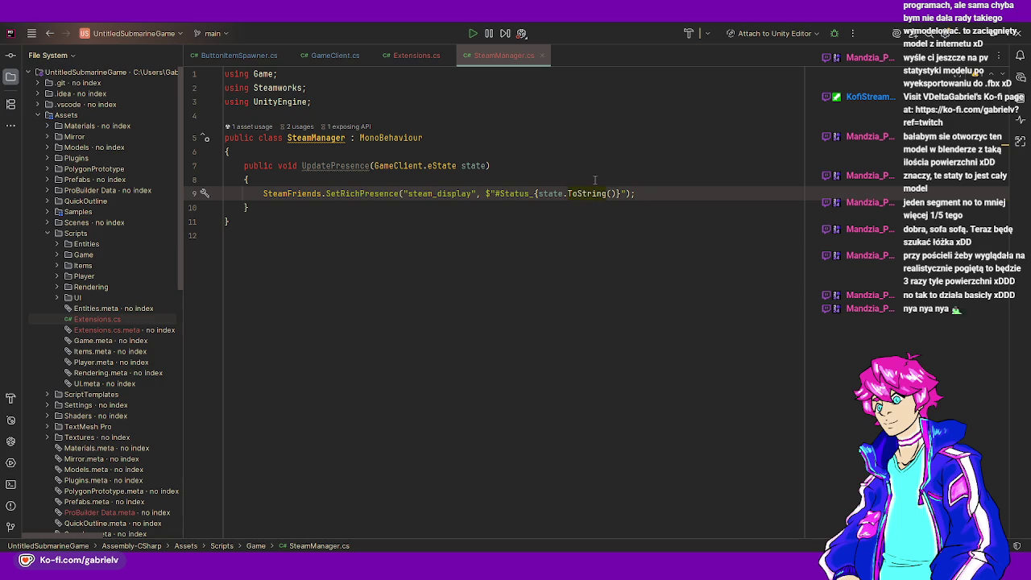
pyautogui.moveTo(590, 190)
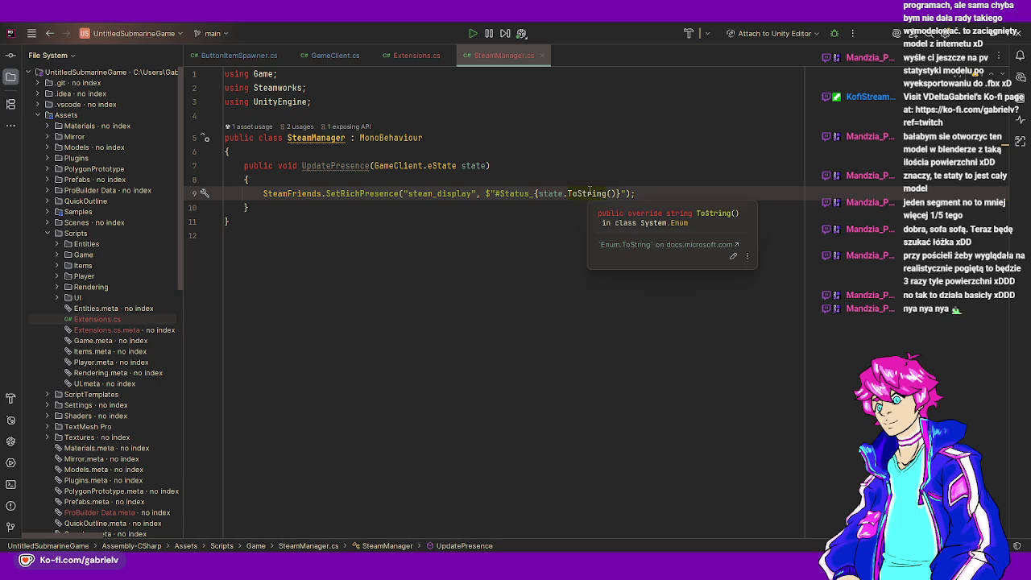
pyautogui.doubleClick(589, 193)
pyautogui.press('BackSpace')
pyautogui.press('BackSpace')
pyautogui.write('s')
pyautogui.press('BackSpace')
pyautogui.write('.str')
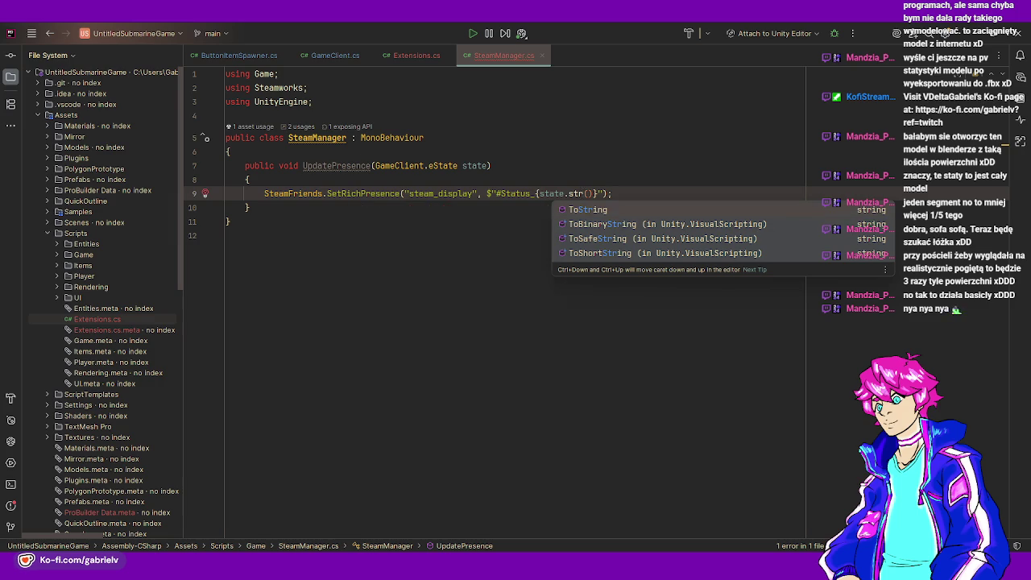
pyautogui.press('Return')
pyautogui.write('state')
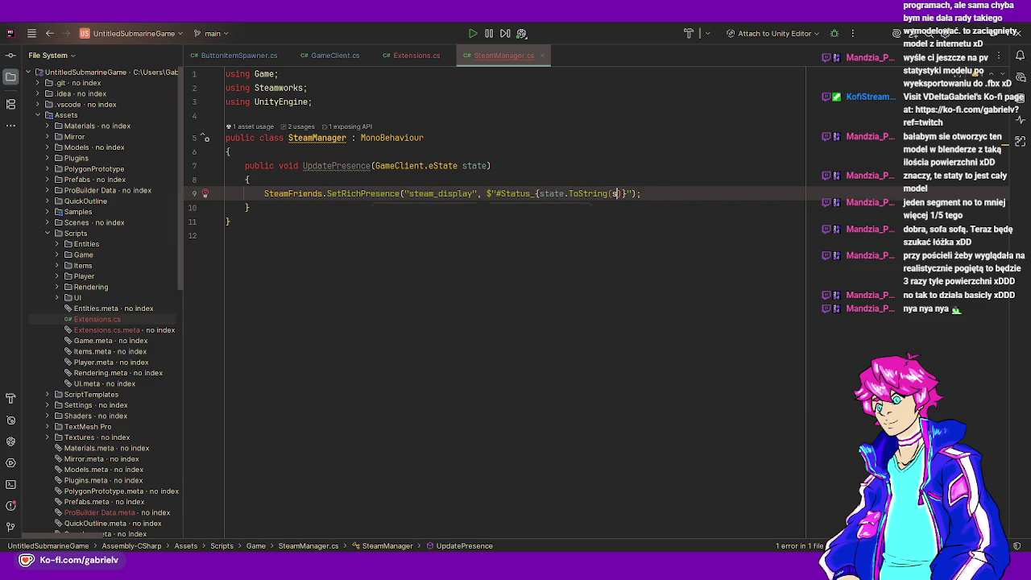
pyautogui.write(')')
pyautogui.moveTo(626, 196)
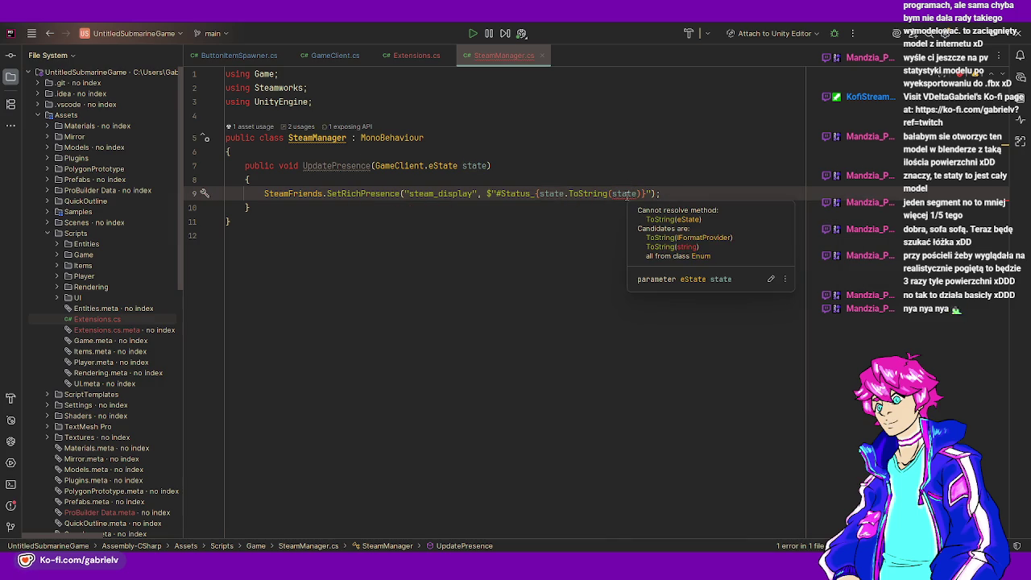
pyautogui.doubleClick(627, 196)
pyautogui.press('BackSpace')
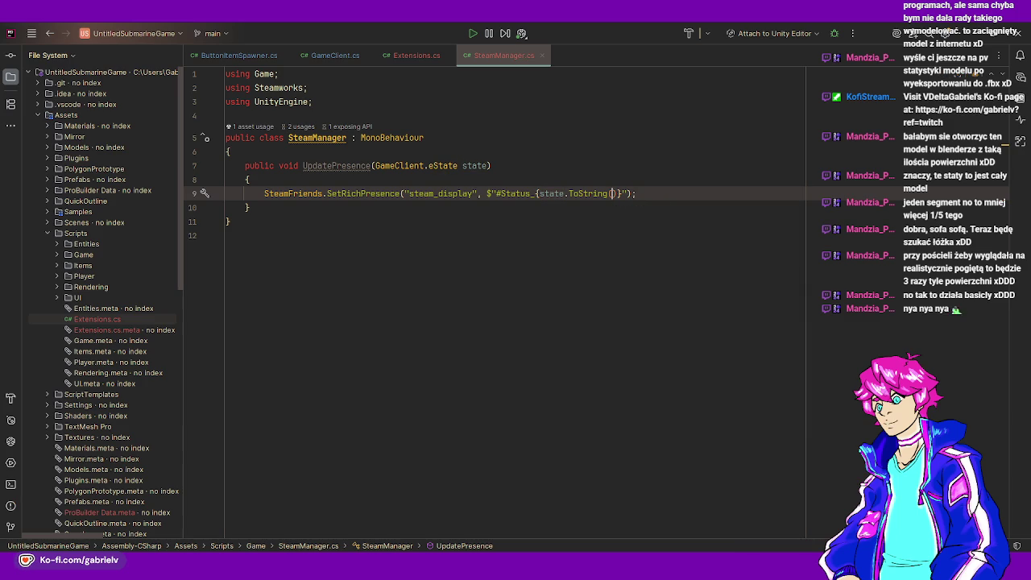
pyautogui.keyDown('ctrl'); pyautogui.click(601, 193); pyautogui.keyUp('ctrl')
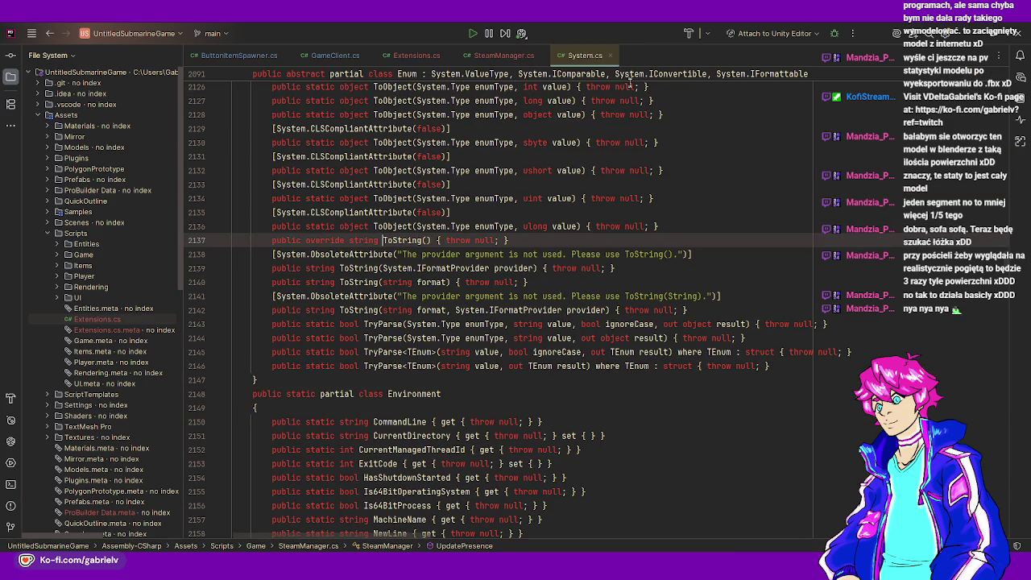
pyautogui.click(609, 57)
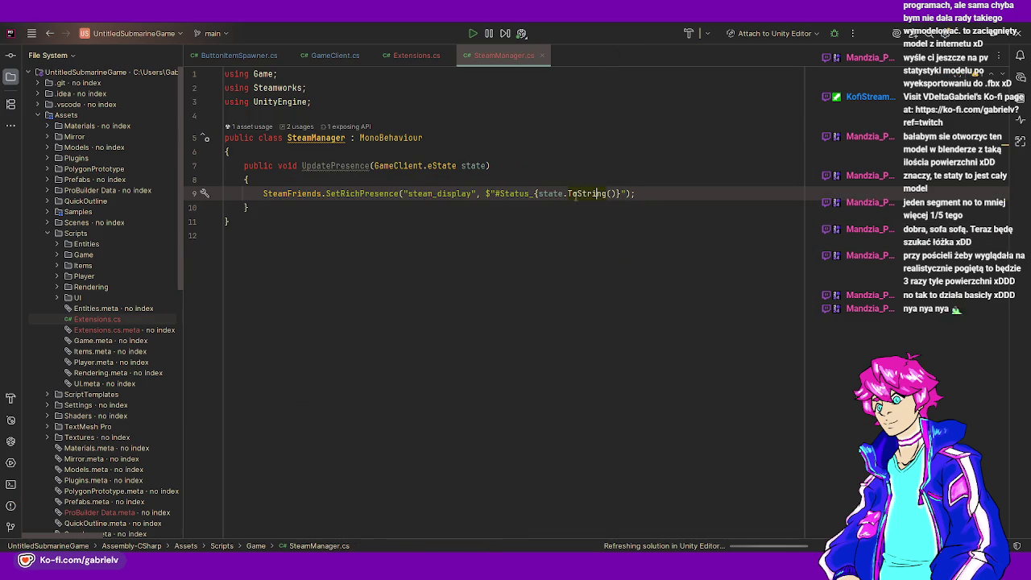
pyautogui.click(420, 57)
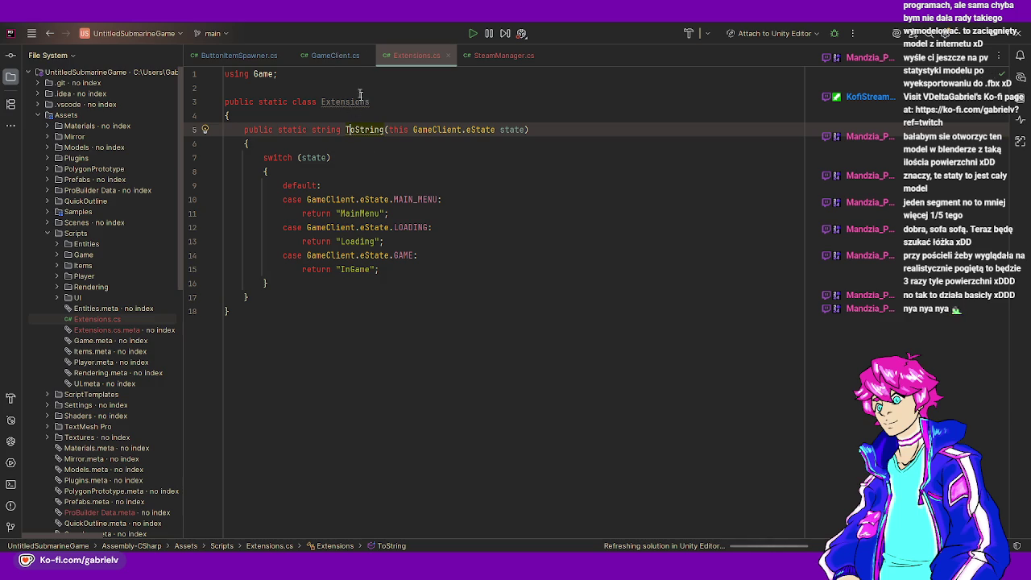
pyautogui.click(367, 102)
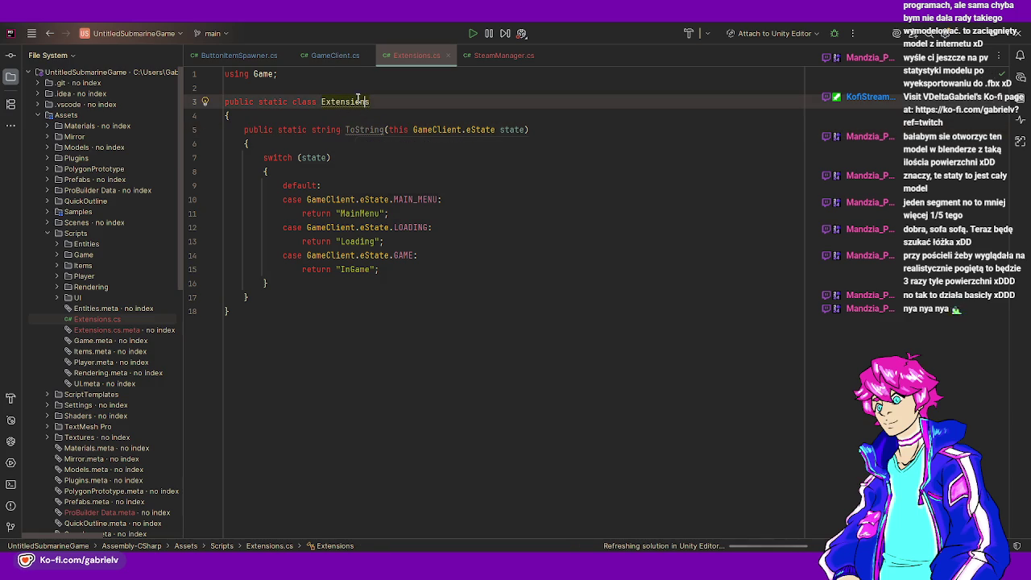
pyautogui.click(336, 55)
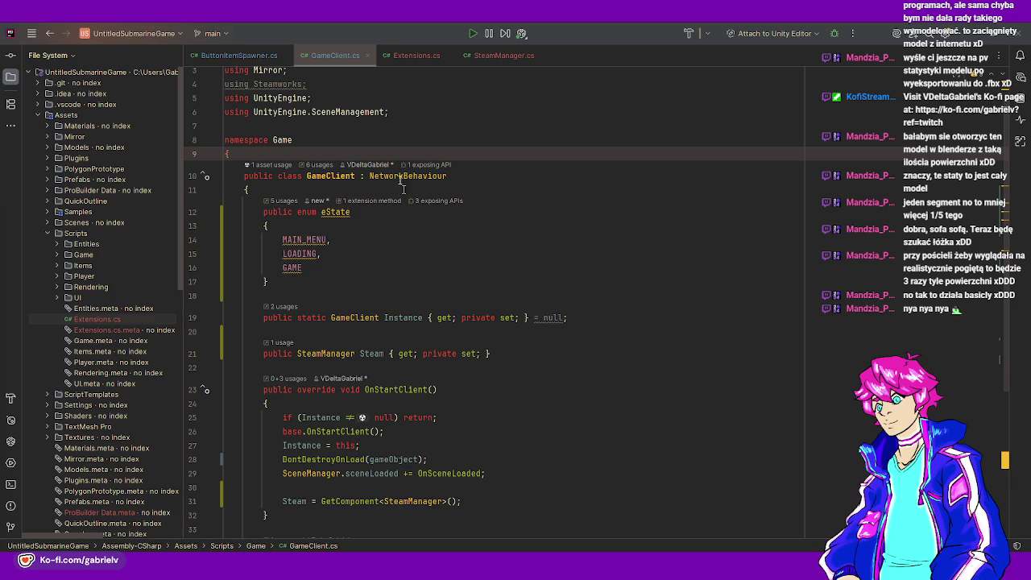
# - Review the ToString extension and its SteamManager usage, then scroll GameClient to OnSceneLoaded
pyautogui.click(407, 53)
pyautogui.click(352, 131)
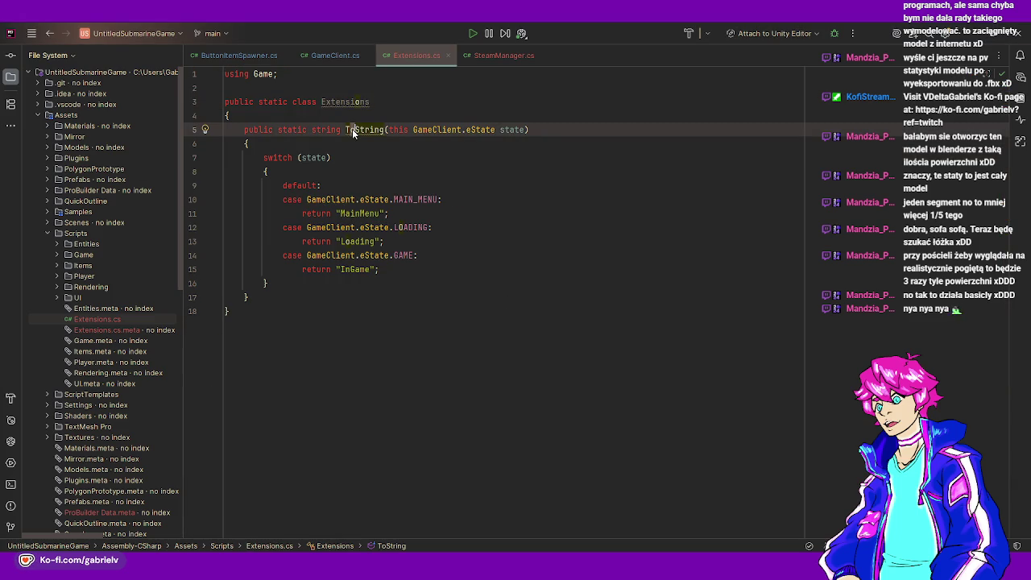
pyautogui.keyDown('ctrl'); pyautogui.click(352, 130); pyautogui.keyUp('ctrl')
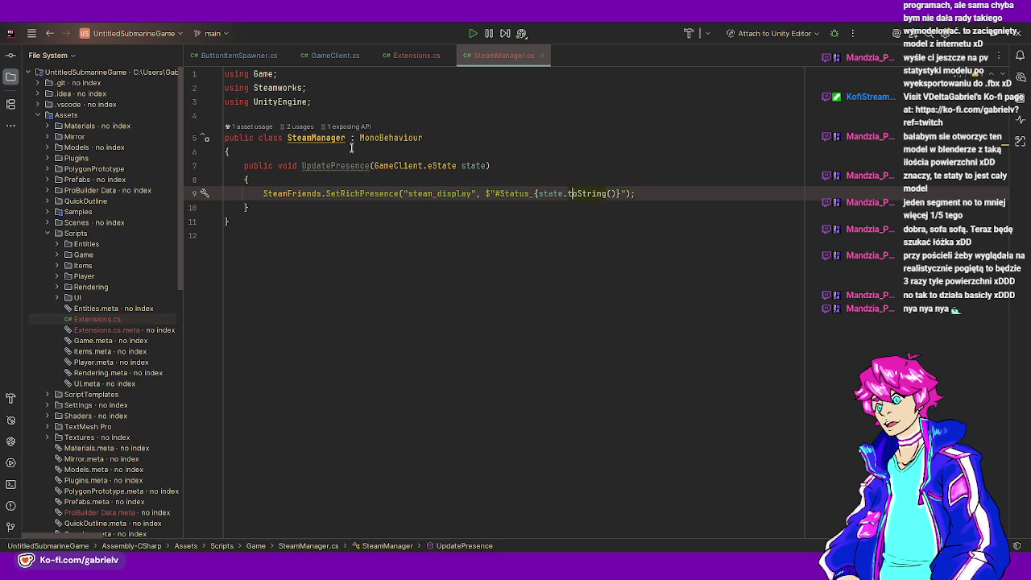
pyautogui.click(337, 155)
pyautogui.click(330, 58)
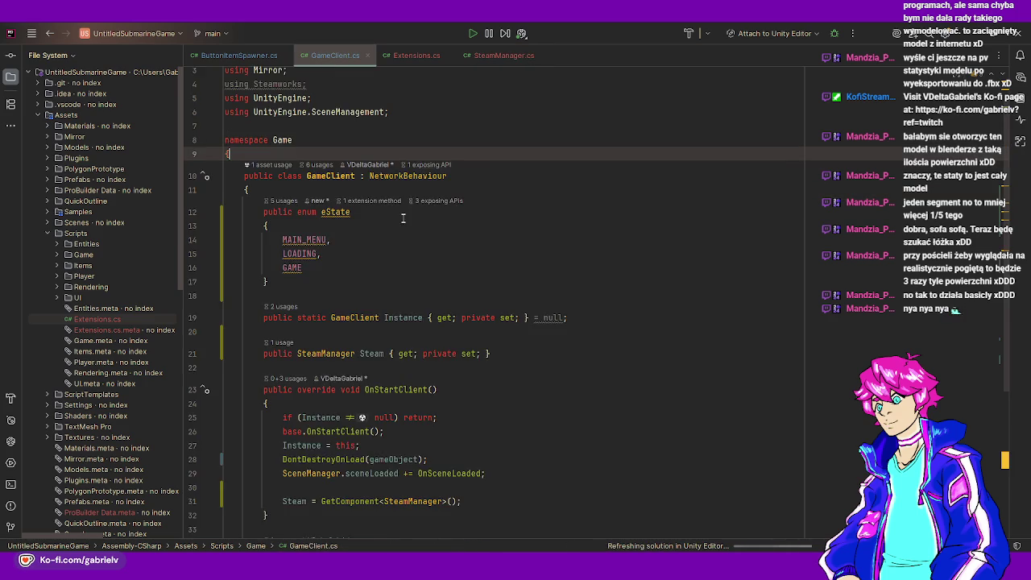
pyautogui.scroll(-4, 421, 275)
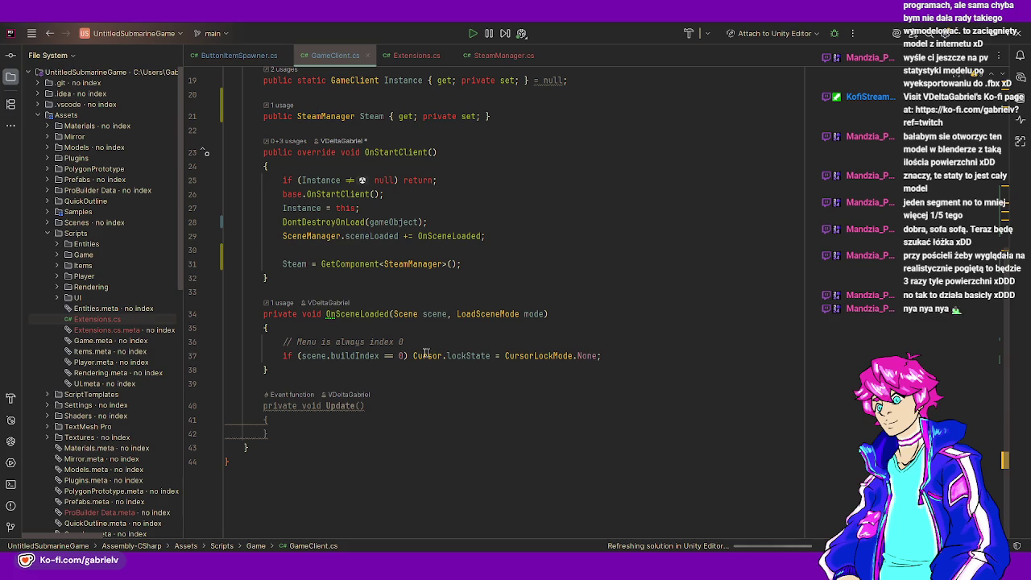
# - Wrap the Cursor.lockState statement after the menu if in a braces block
pyautogui.moveTo(413, 356); pyautogui.dragTo(601, 356)
pyautogui.hotkey('ctrl', 'x')
pyautogui.write('{')
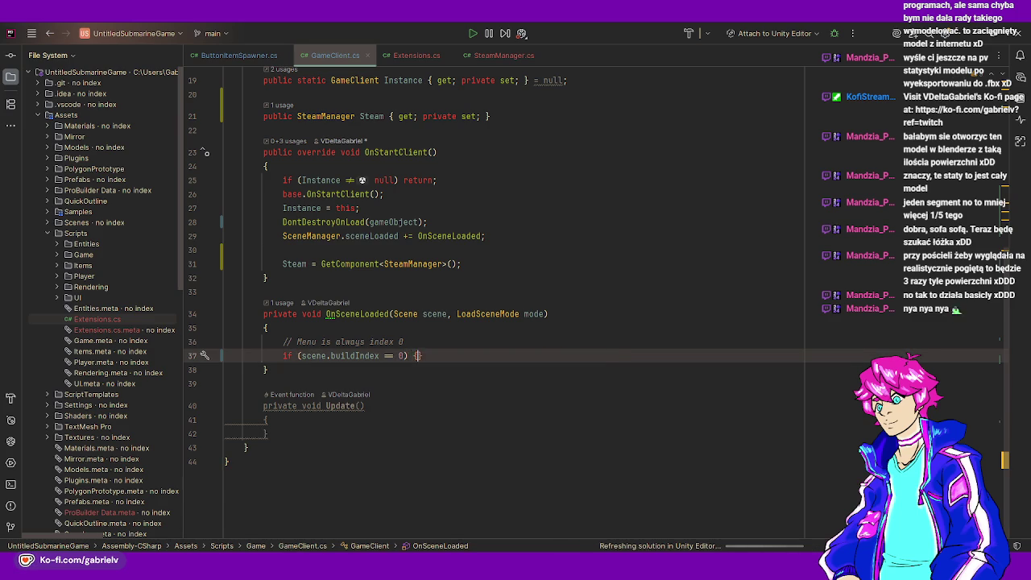
pyautogui.press('Return')
pyautogui.hotkey('ctrl', 'v')
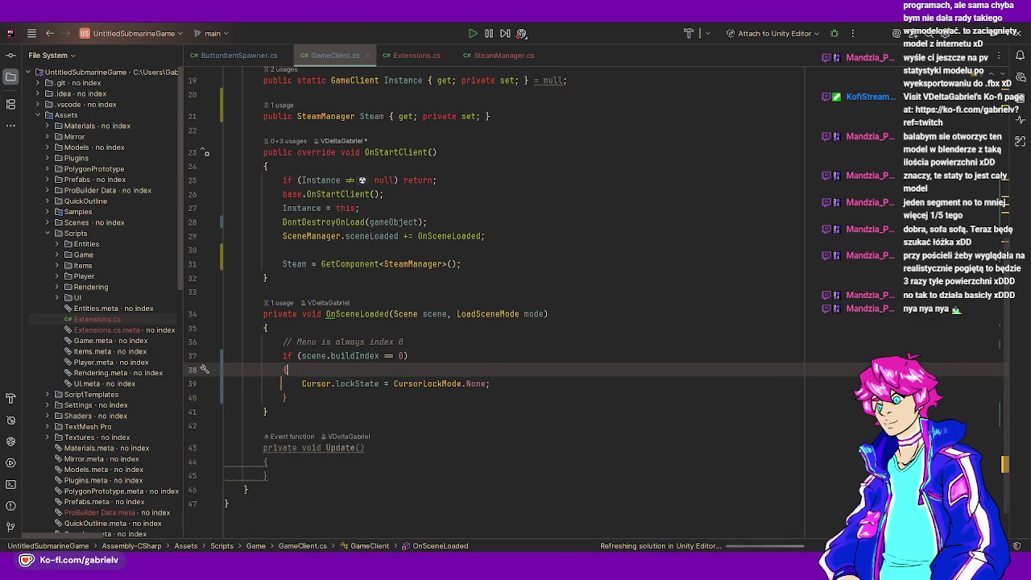
# - Add Steam.UpdatePresence(eState.MAIN_MENU); inside the block and return to Unity to recompile
pyautogui.press('Down')
pyautogui.press('Return')
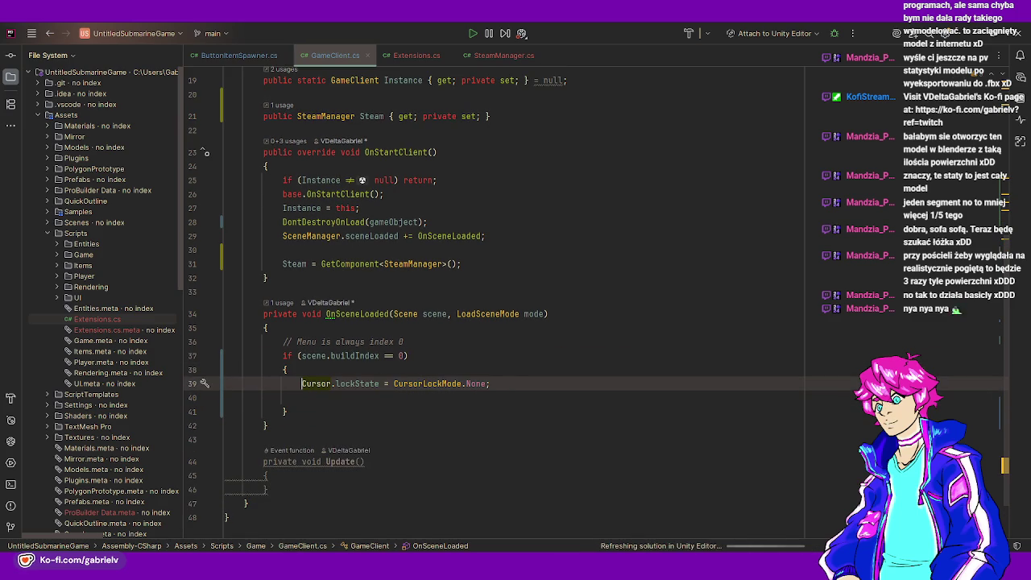
pyautogui.write('Steam.')
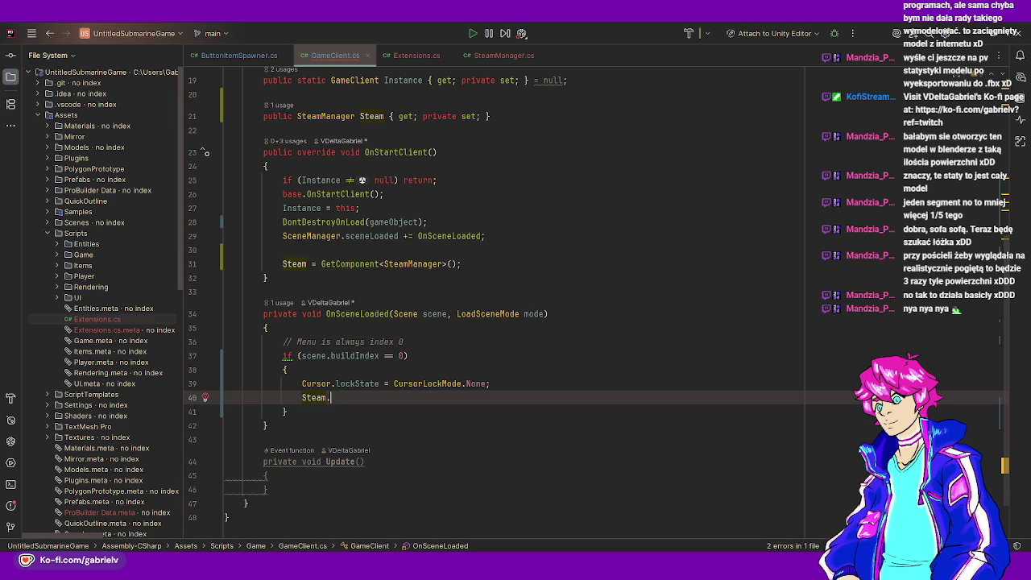
pyautogui.write('U')
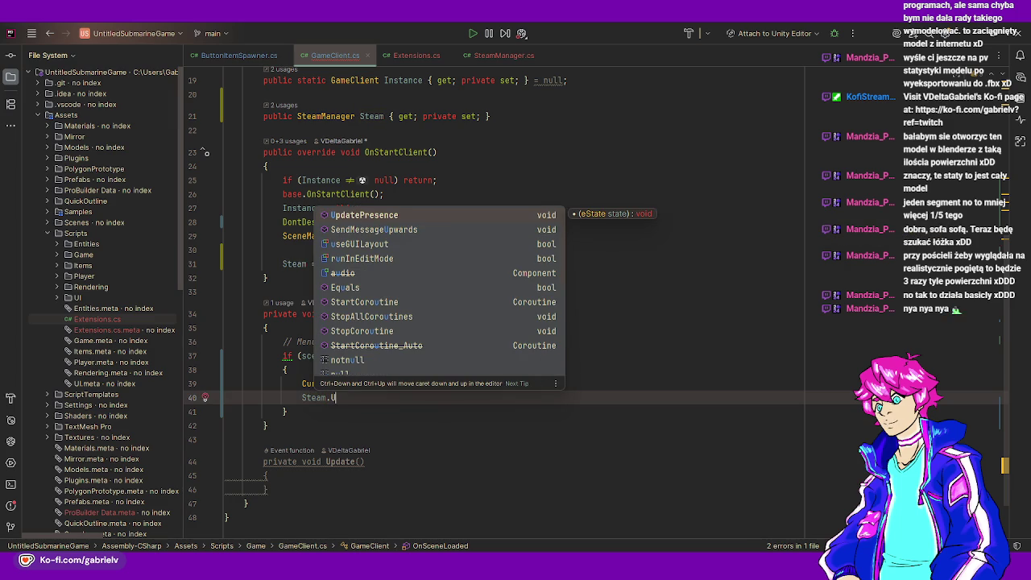
pyautogui.press('Return')
pyautogui.write('e')
pyautogui.press('Down')
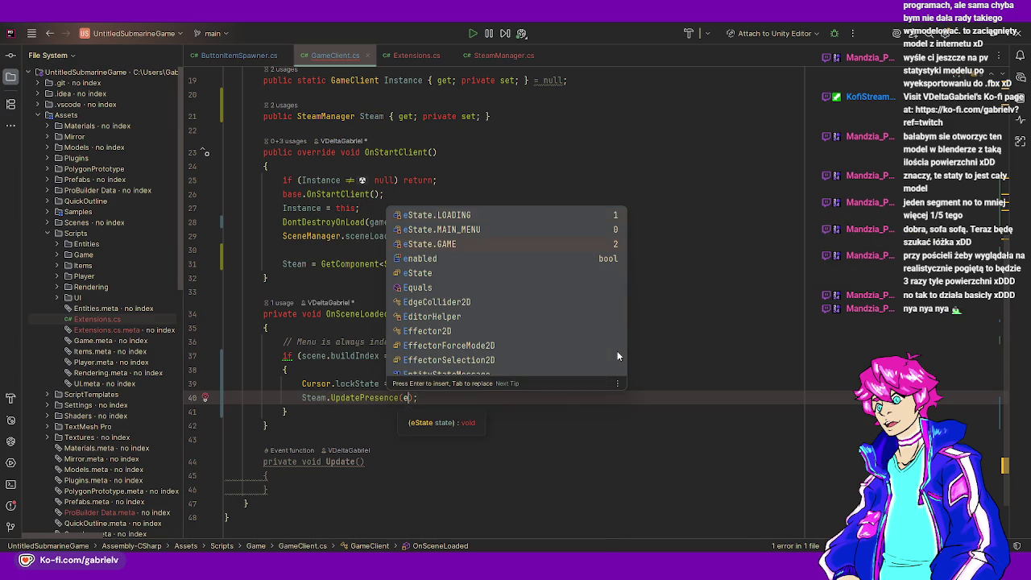
pyautogui.press('Return')
pyautogui.press('End')
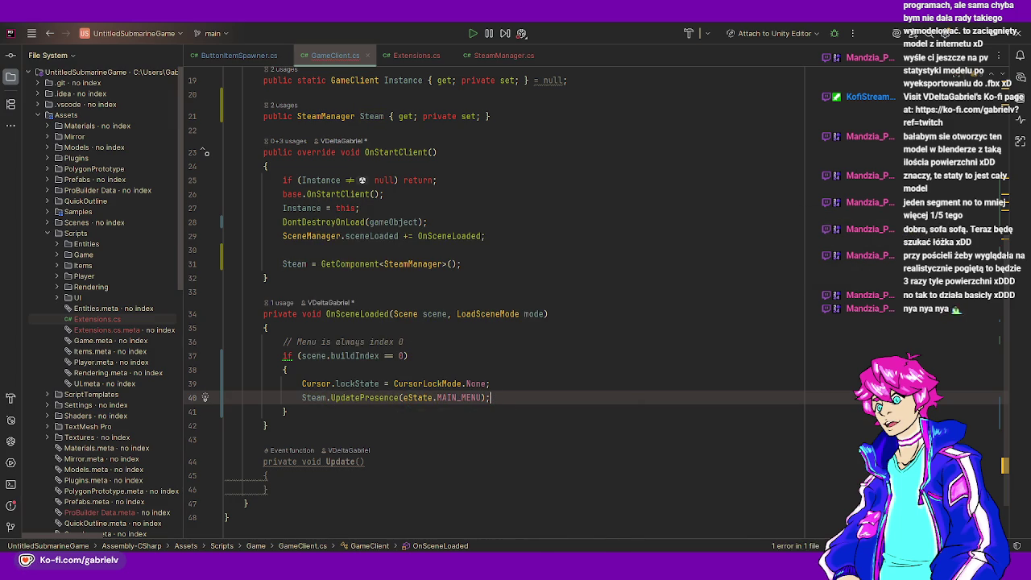
pyautogui.hotkey('alt', 'Tab')
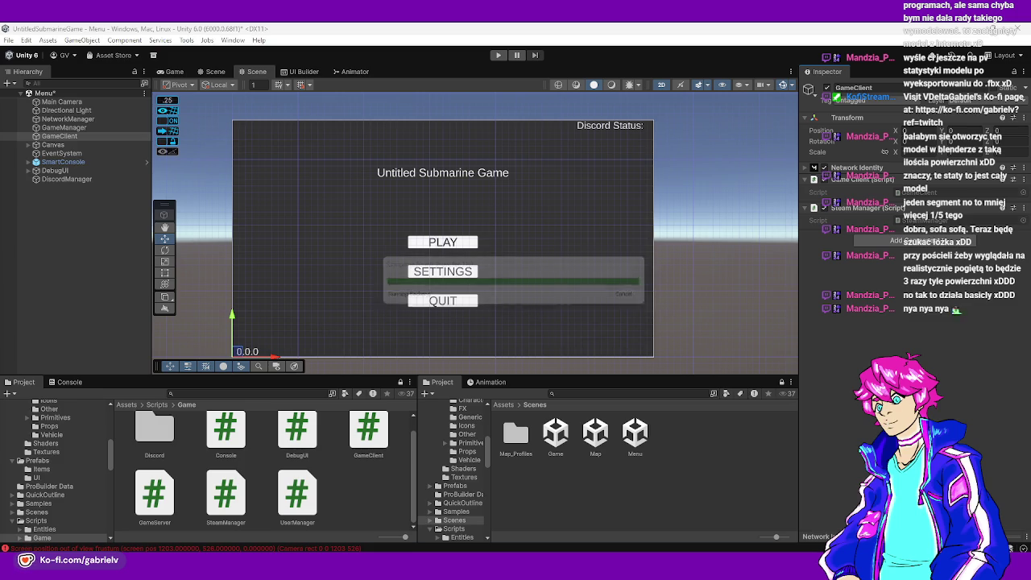
# - Play-test the Menu scene, clear the Console log, then stop play mode
pyautogui.click(498, 54)
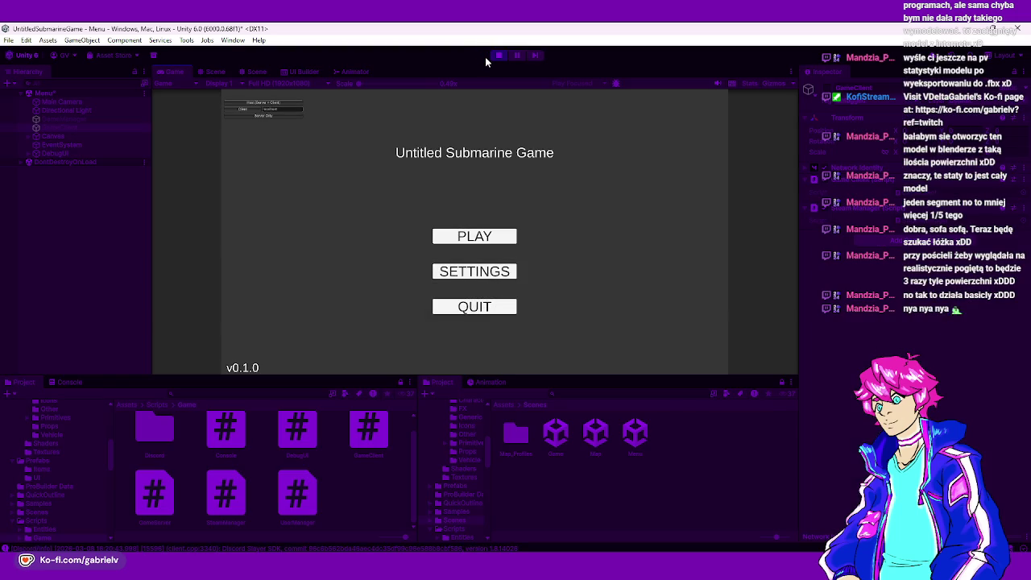
pyautogui.click(68, 382)
pyautogui.scroll(2, 135, 455)
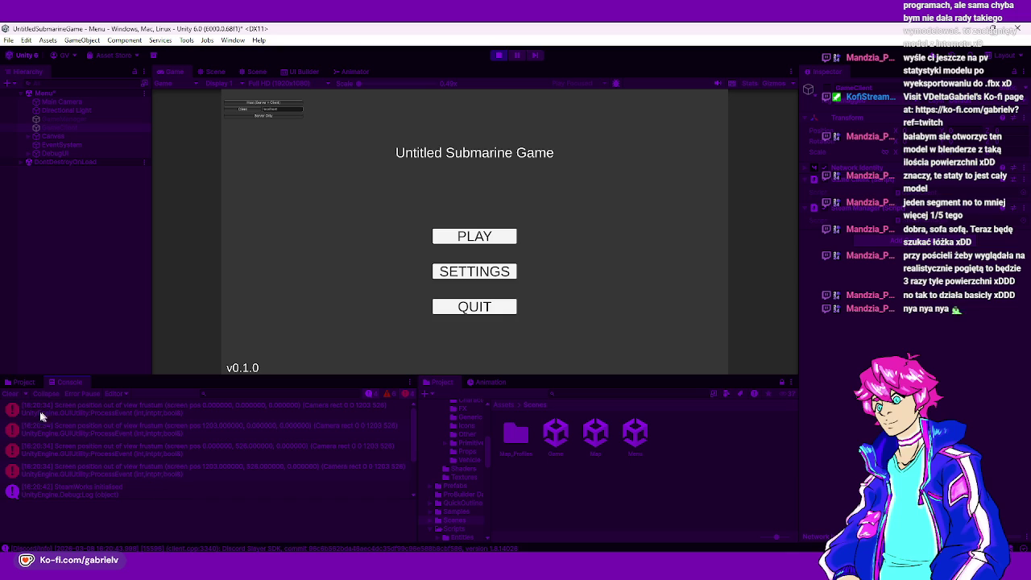
pyautogui.click(8, 394)
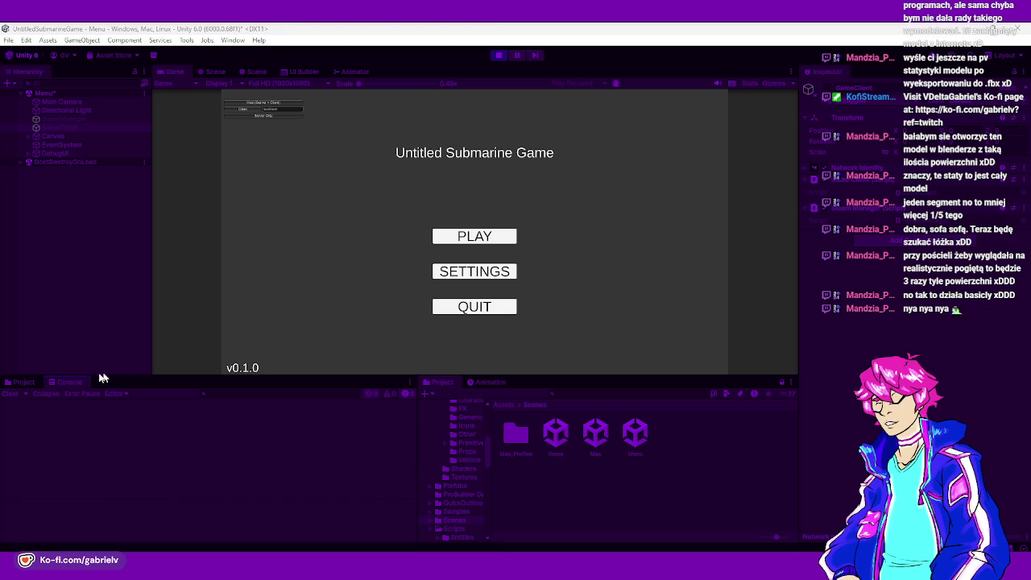
pyautogui.click(23, 381)
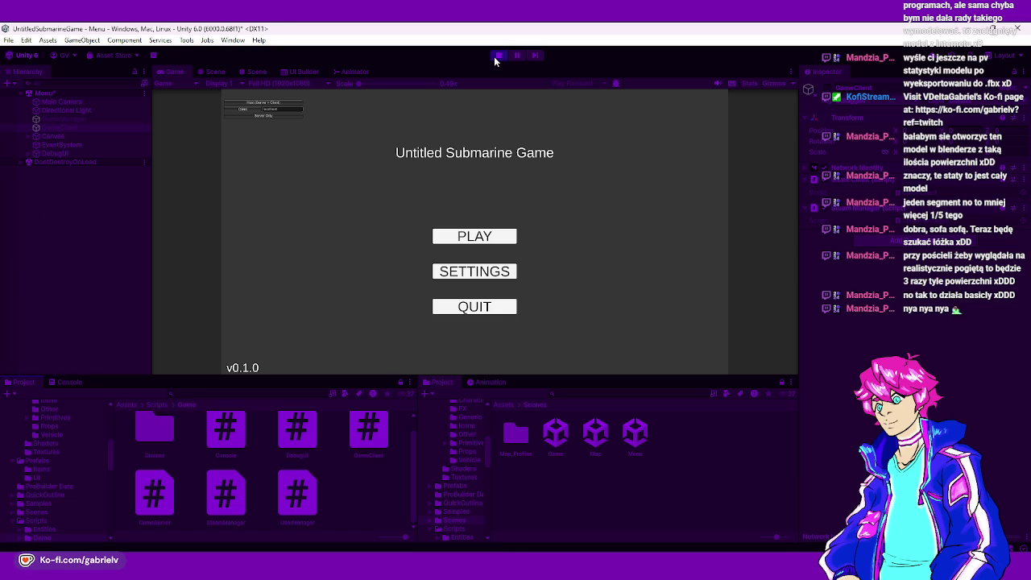
pyautogui.click(495, 55)
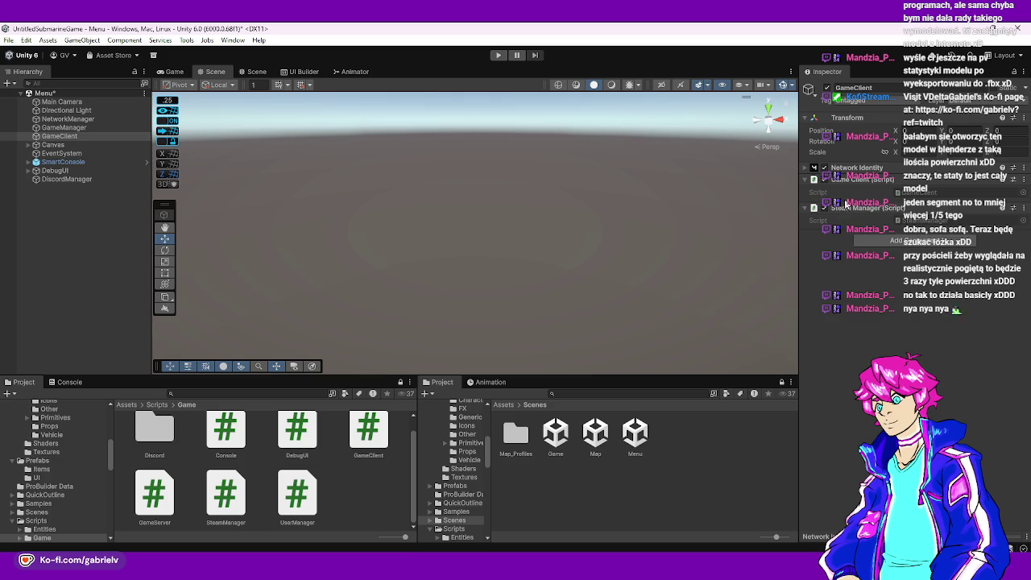
pyautogui.rightClick(847, 202)
# - Close the GameClient.cs, Extensions.cs and SteamManager.cs tabs in Rider, leaving ButtonItemSpawner.cs open
pyautogui.click(852, 316)
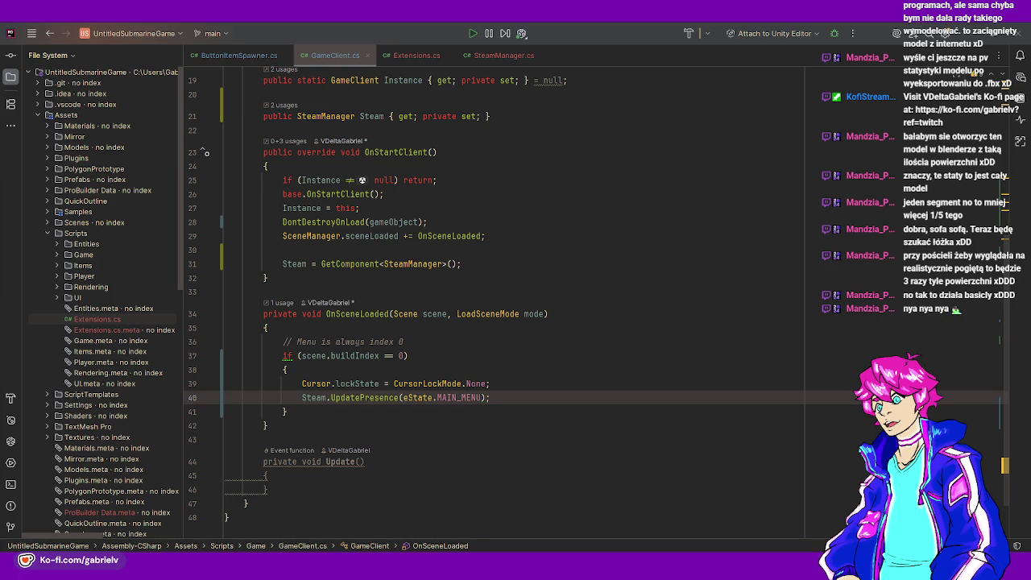
pyautogui.click(401, 397)
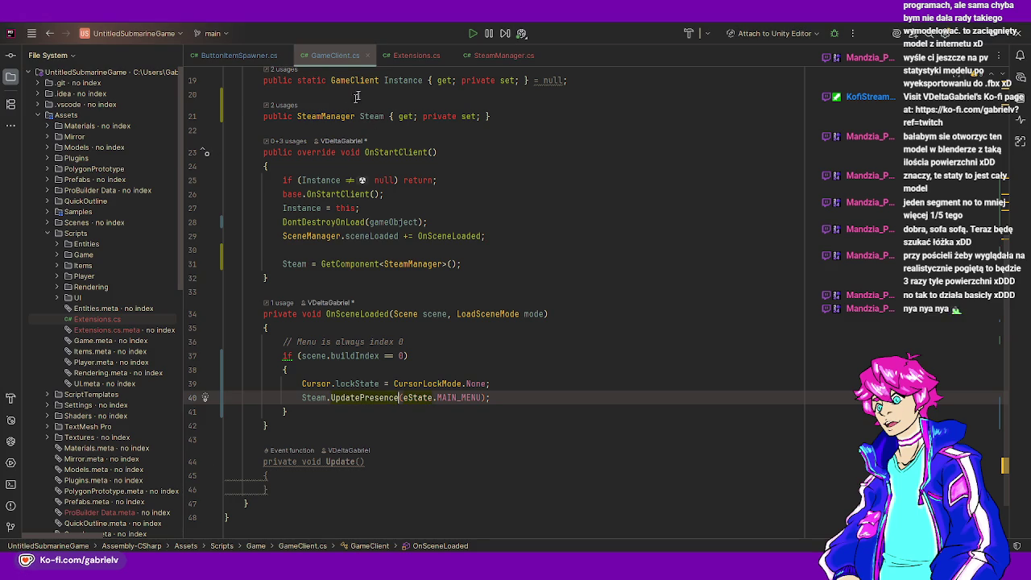
pyautogui.click(367, 55)
pyautogui.click(366, 56)
pyautogui.click(376, 56)
pyautogui.click(360, 138)
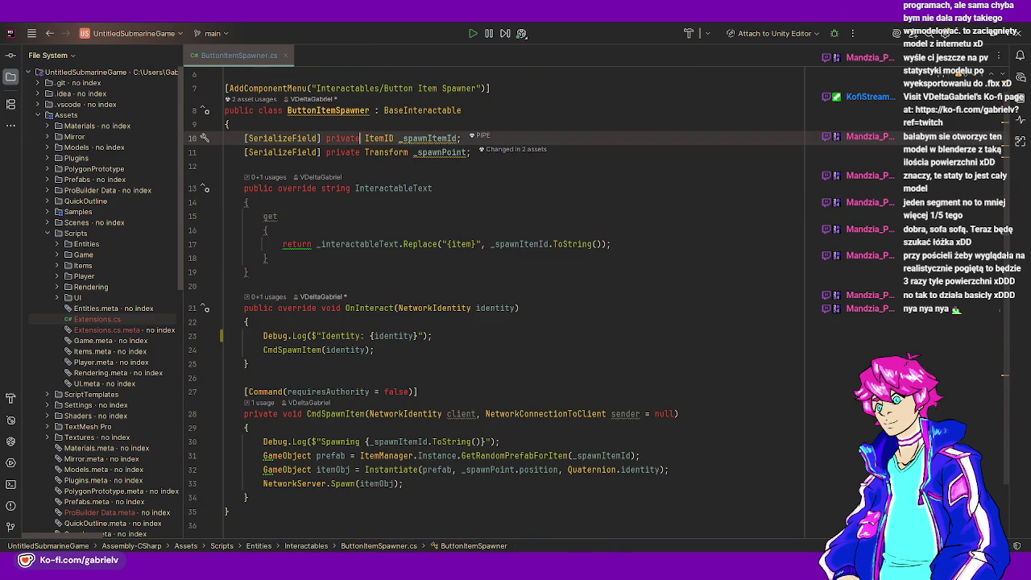
pyautogui.hotkey('alt', 'Tab')
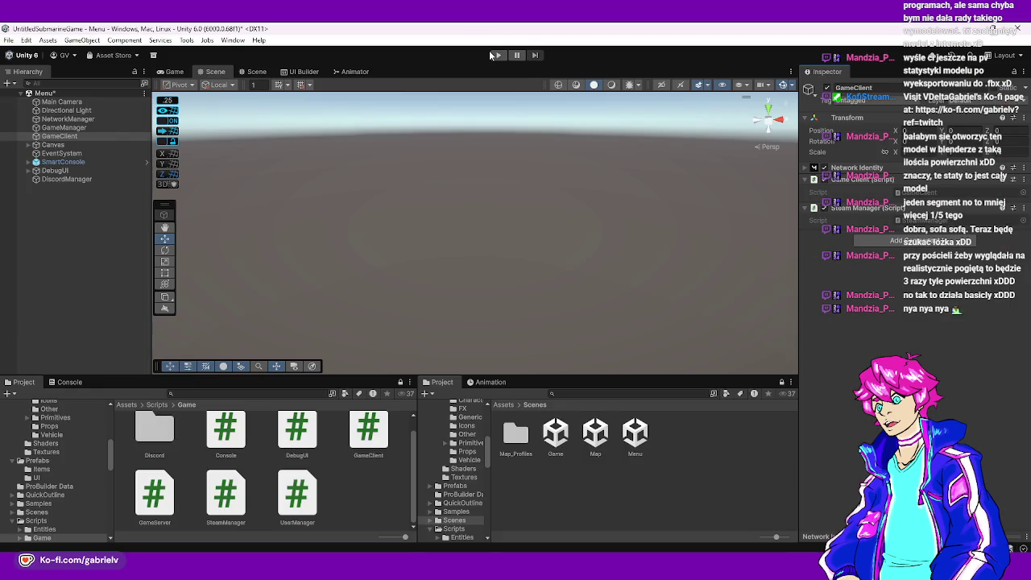
pyautogui.click(466, 174)
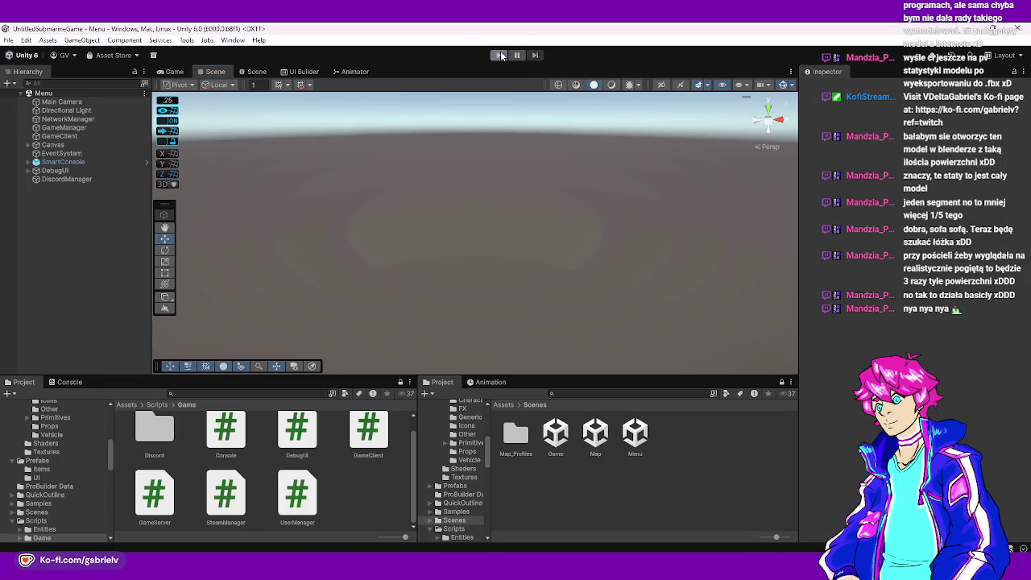
pyautogui.click(497, 55)
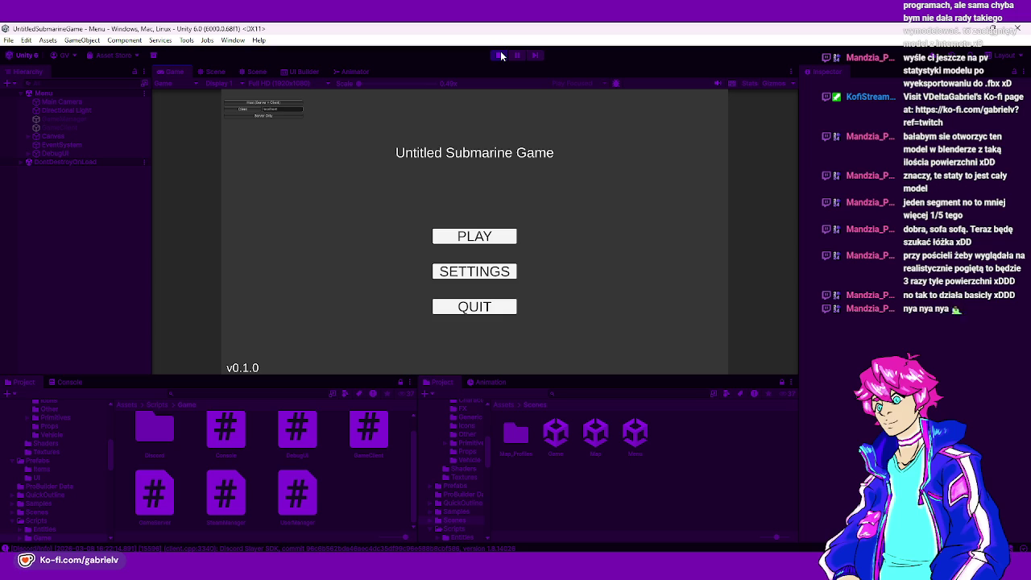
pyautogui.click(263, 103)
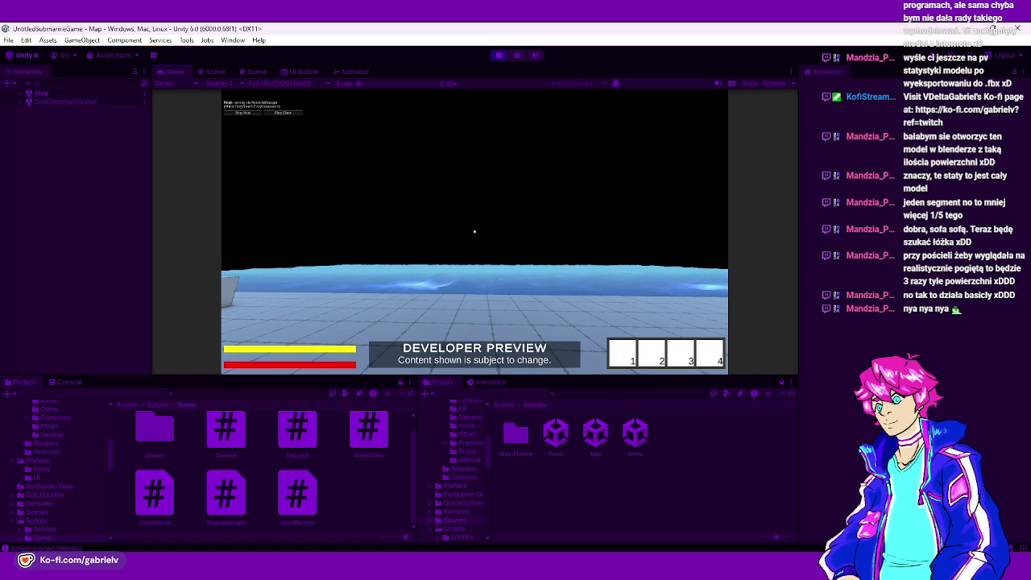
pyautogui.moveTo(474, 231)
pyautogui.press('w')
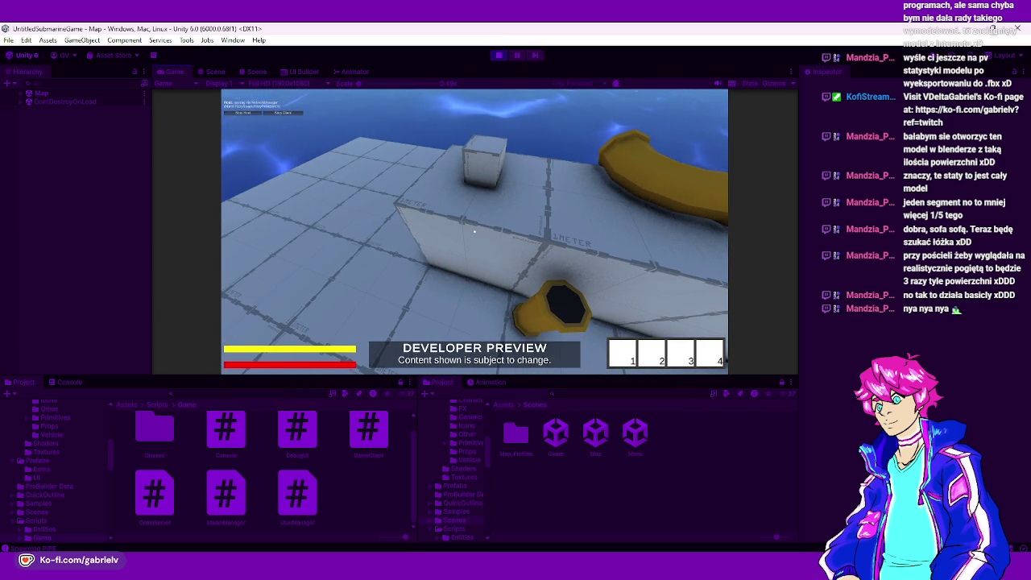
pyautogui.press('e')
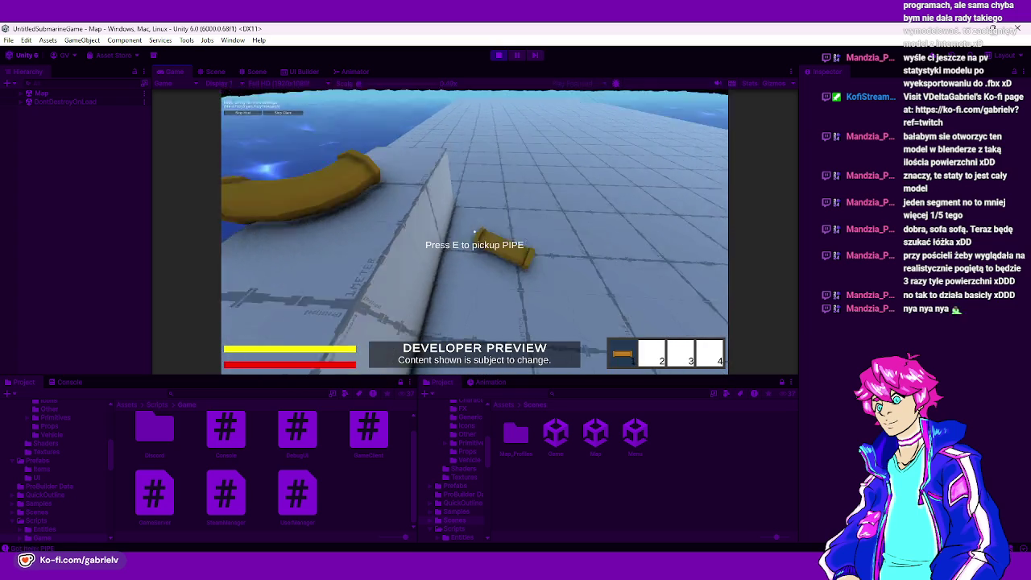
pyautogui.press('e')
pyautogui.press('e')
pyautogui.press('e')
pyautogui.press('e')
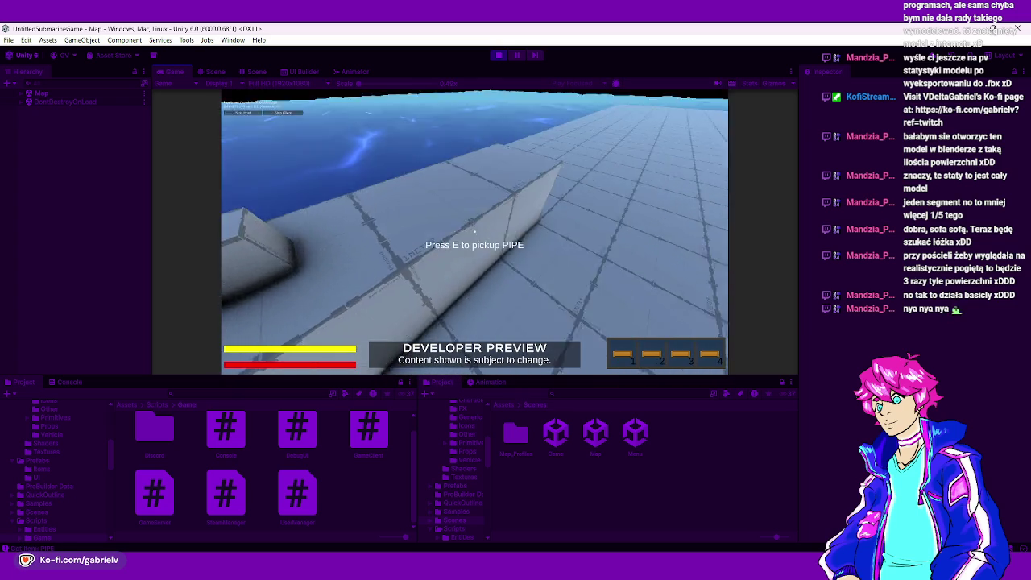
pyautogui.press('Escape')
pyautogui.click(494, 54)
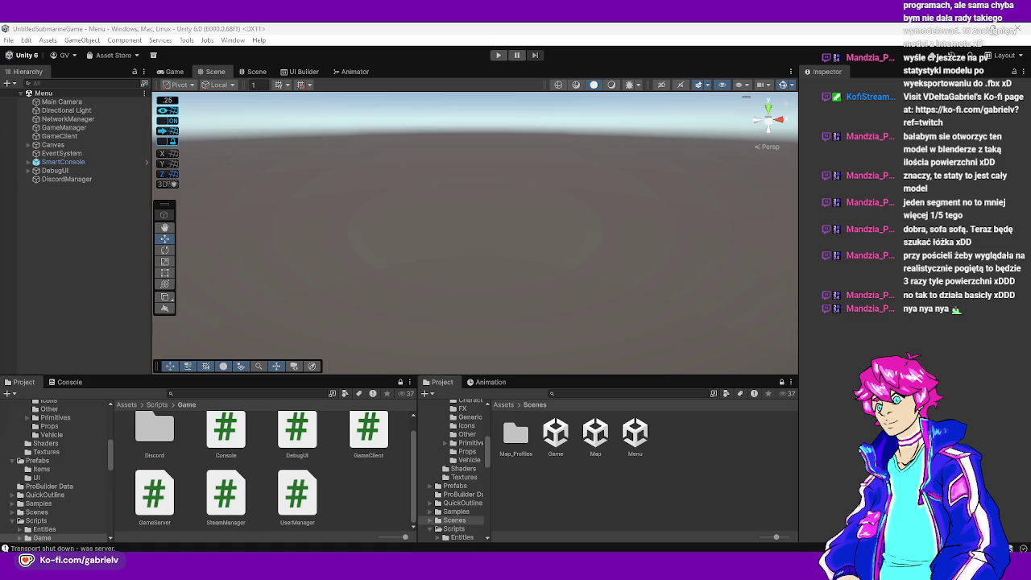
# - Load the Map scene from the Scenes folder and orbit the view toward its gridded wall
pyautogui.moveTo(472, 299)
pyautogui.mouseDown()
pyautogui.moveTo(527, 209)
pyautogui.moveTo(677, 203)
pyautogui.mouseUp()
pyautogui.click(596, 435)
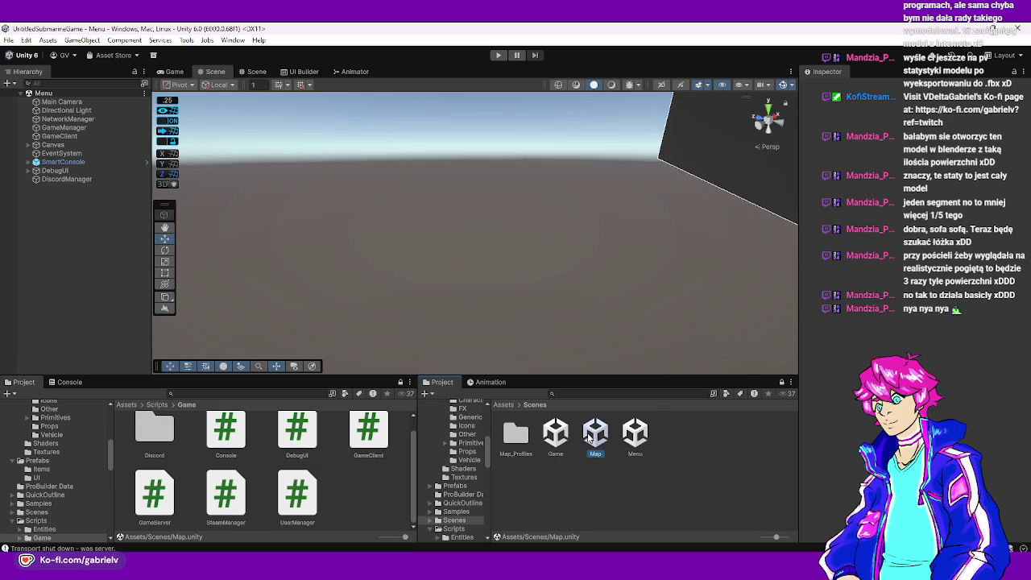
pyautogui.moveTo(564, 358)
pyautogui.mouseDown()
pyautogui.moveTo(530, 289)
pyautogui.moveTo(608, 283)
pyautogui.moveTo(463, 261)
pyautogui.moveTo(668, 249)
pyautogui.mouseUp()
pyautogui.moveTo(572, 216)
pyautogui.mouseDown()
pyautogui.moveTo(490, 254)
pyautogui.moveTo(507, 270)
pyautogui.moveTo(485, 279)
pyautogui.moveTo(448, 274)
pyautogui.moveTo(475, 260)
pyautogui.moveTo(278, 207)
pyautogui.moveTo(484, 167)
pyautogui.moveTo(448, 280)
pyautogui.moveTo(460, 195)
pyautogui.moveTo(444, 315)
pyautogui.moveTo(315, 261)
pyautogui.moveTo(379, 295)
pyautogui.moveTo(427, 285)
pyautogui.moveTo(390, 265)
pyautogui.moveTo(419, 253)
pyautogui.moveTo(410, 236)
pyautogui.moveTo(722, 194)
pyautogui.moveTo(692, 258)
pyautogui.mouseUp()
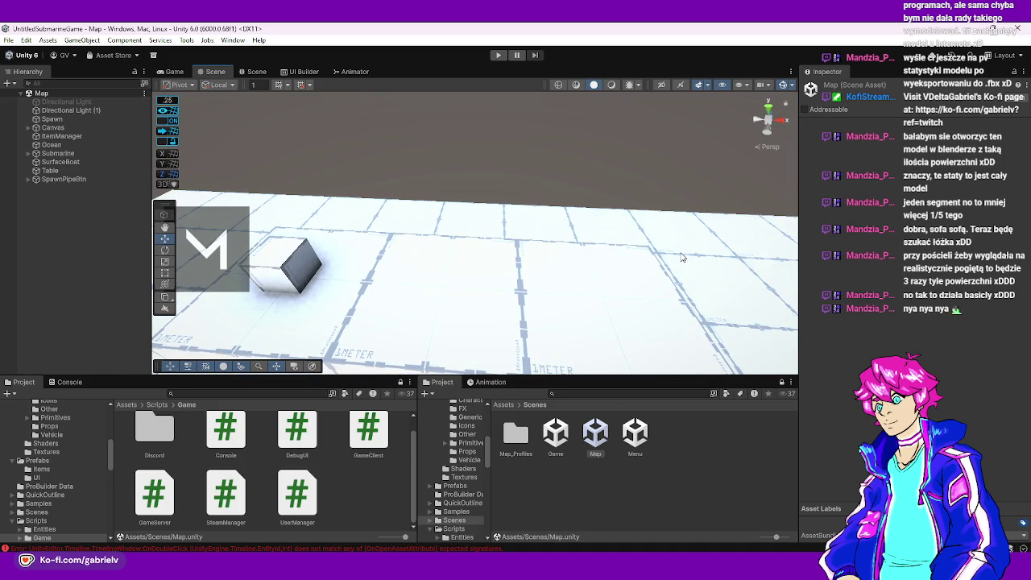